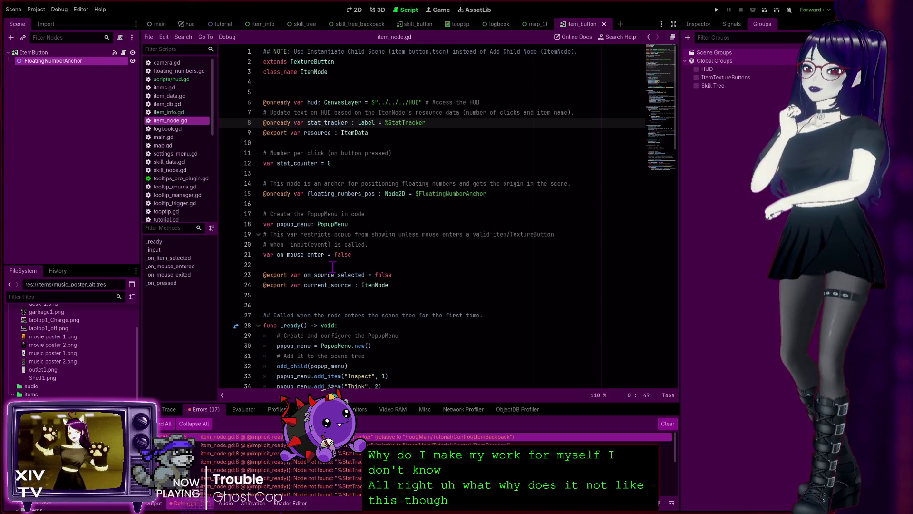
Review the script's declarations: stat_tracker (line 8), the resource export (line 9), FloatingNumberAnchor and on_mouse_enter.
scroll(335, 294, "down", 3)
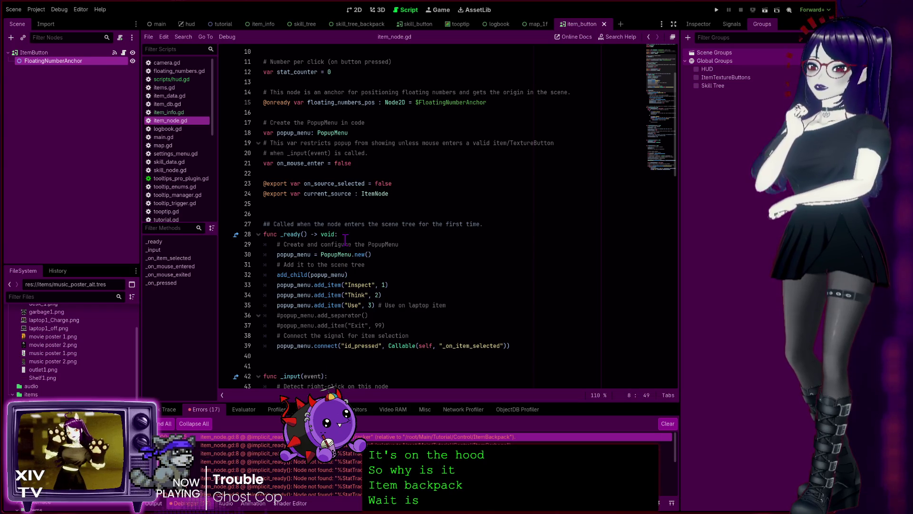
left_click(388, 163)
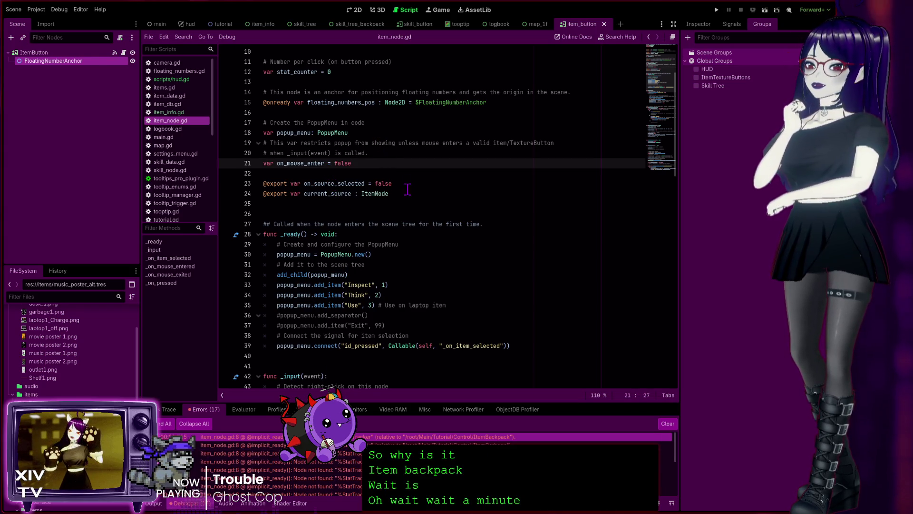
left_click(527, 102)
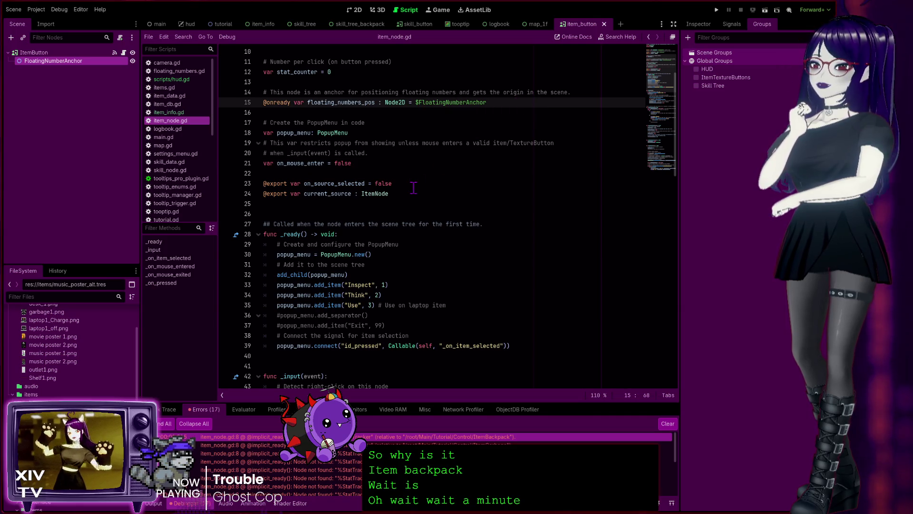
scroll(356, 139, "up", 3)
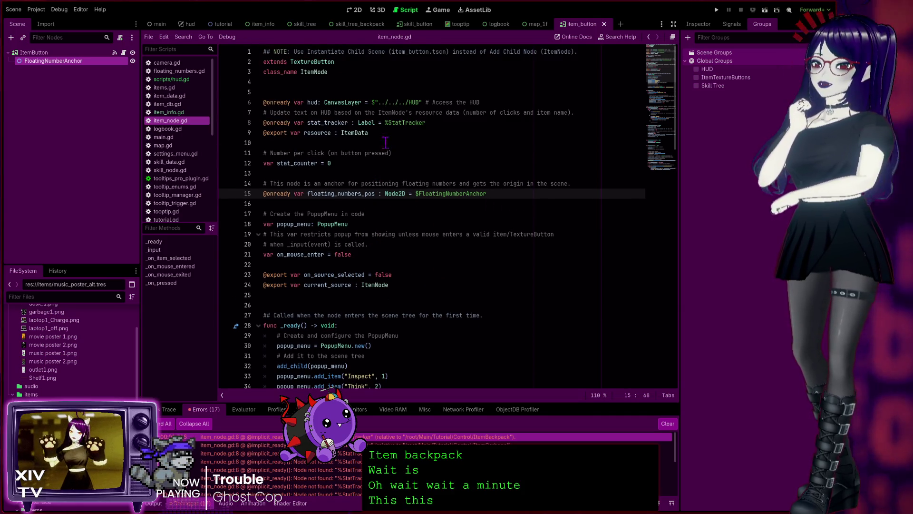
left_click(397, 129)
left_click(438, 124)
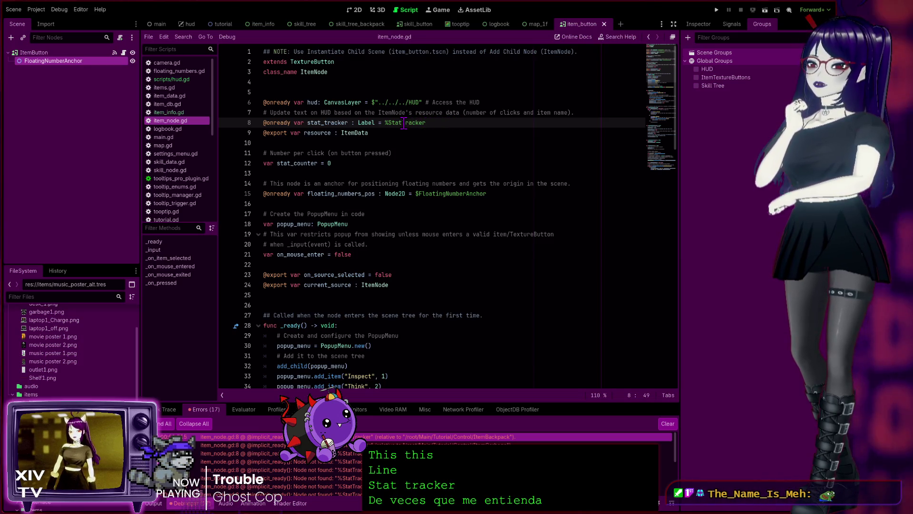
Inspect the %StatTracker unique-name path on line 8, then jump to the hud.gd:15 error's source.
left_click(387, 123)
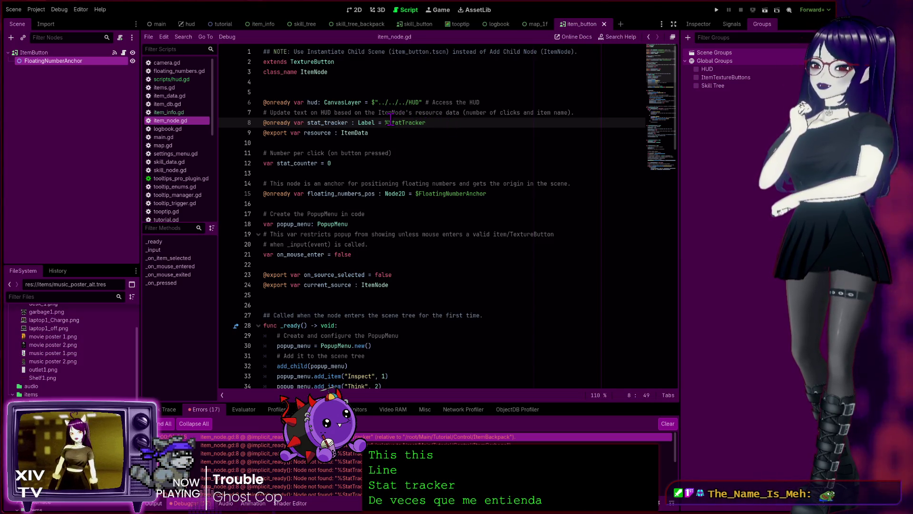
left_click(386, 123)
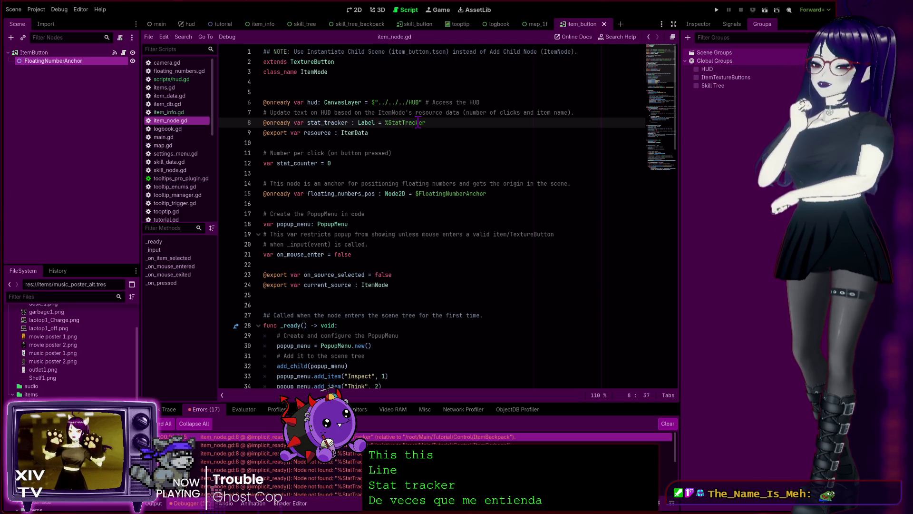
scroll(476, 459, "down", 2)
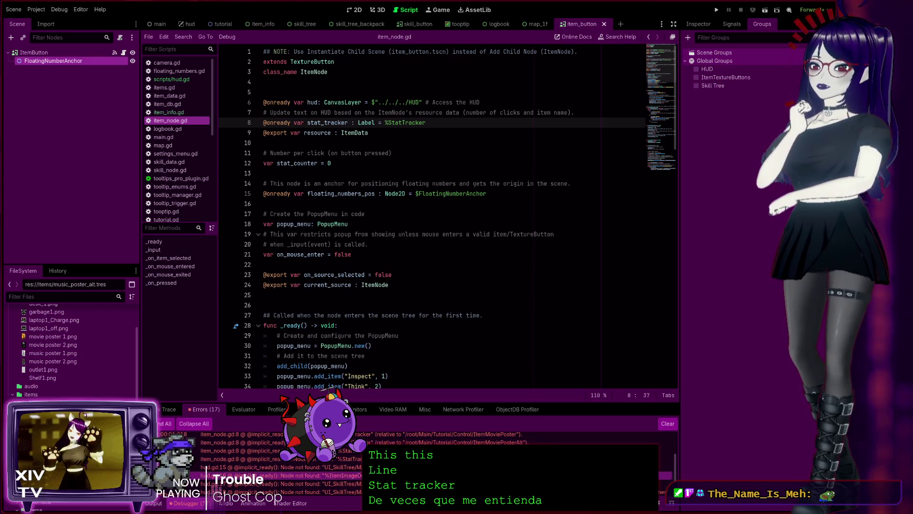
left_click(238, 468)
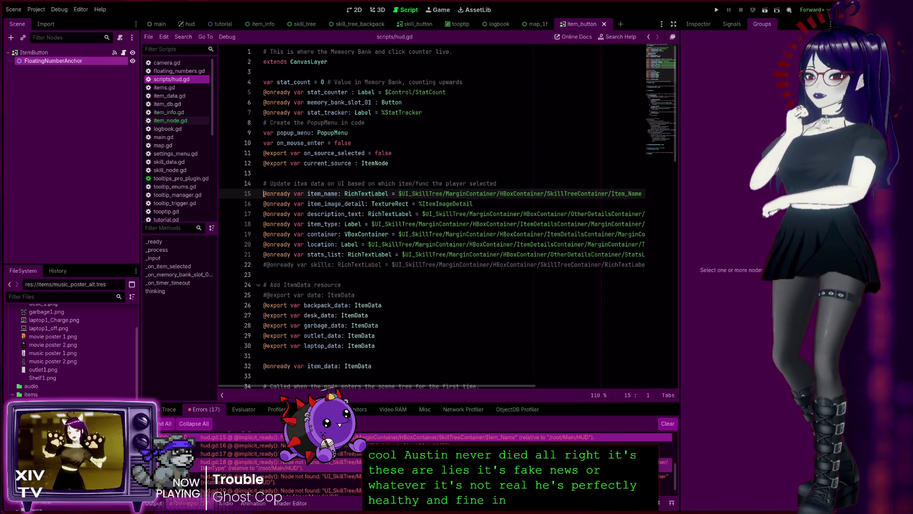
Check the item_image_detail declaration on line 16 and compare the hud.gd:18 and hud.gd:19 Node not found errors.
left_click(263, 203)
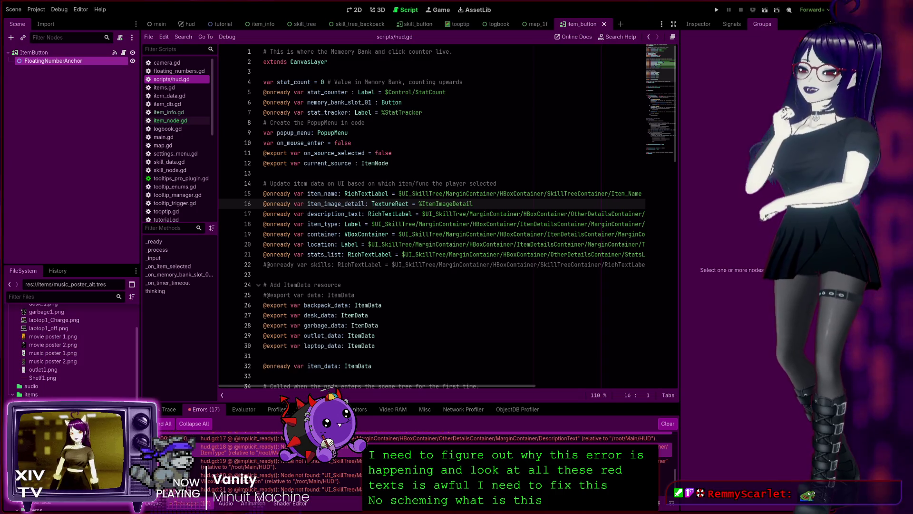
left_click(238, 461)
left_click(238, 447)
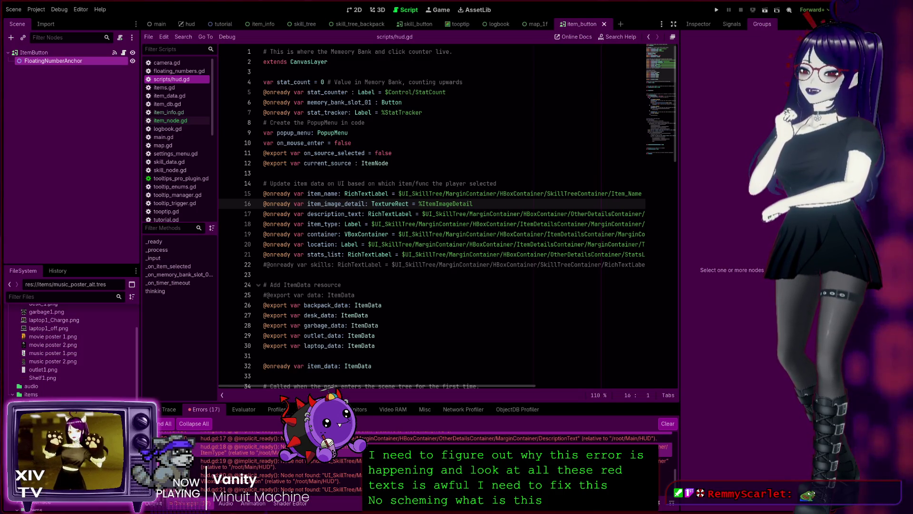
left_click(238, 461)
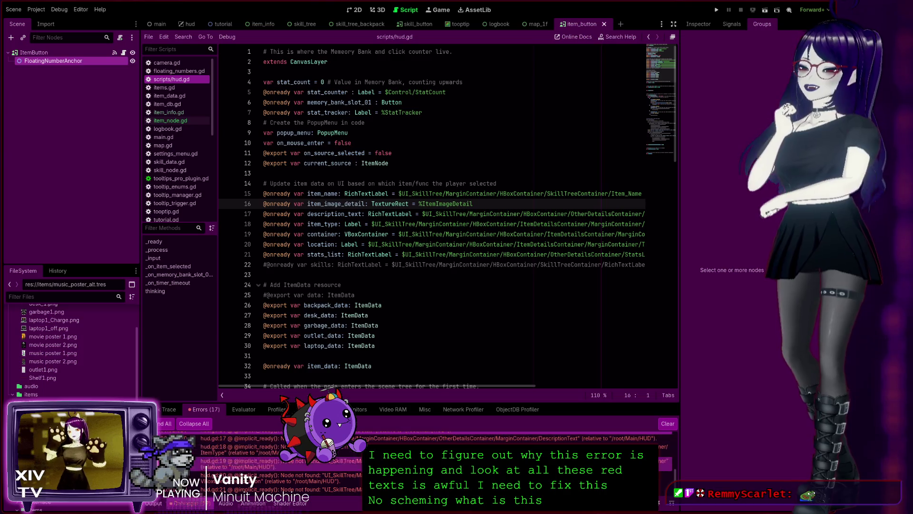
left_click(238, 447)
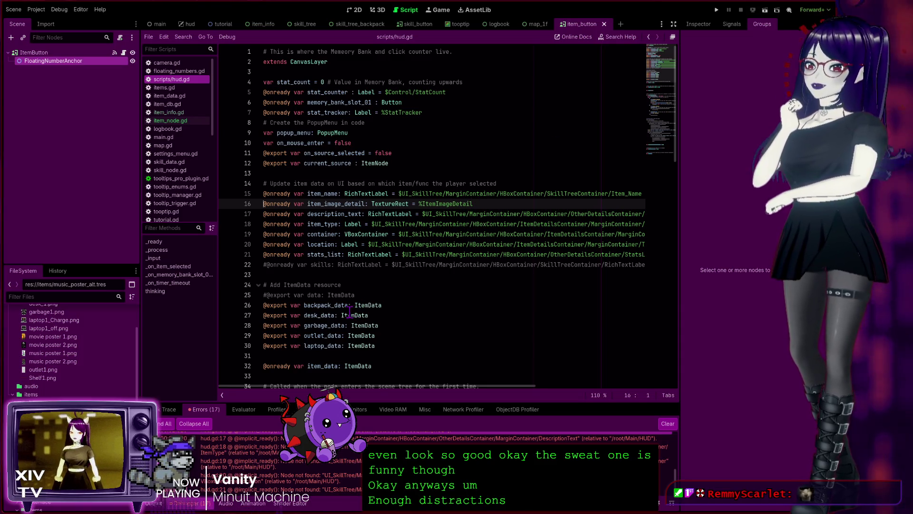
Scroll hud.gd down to the exported ItemData variables for backpack, desk, garbage, outlet and laptop.
scroll(354, 309, "down", 4)
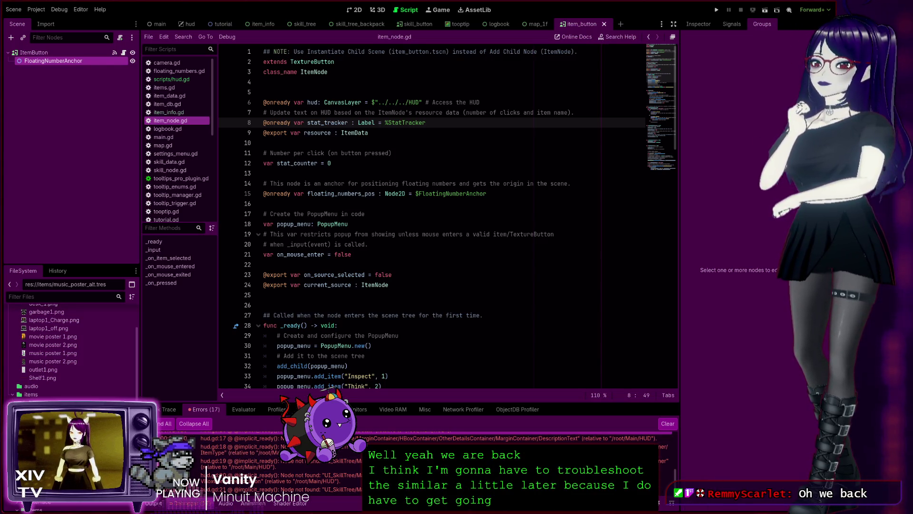
key("alt+Tab")
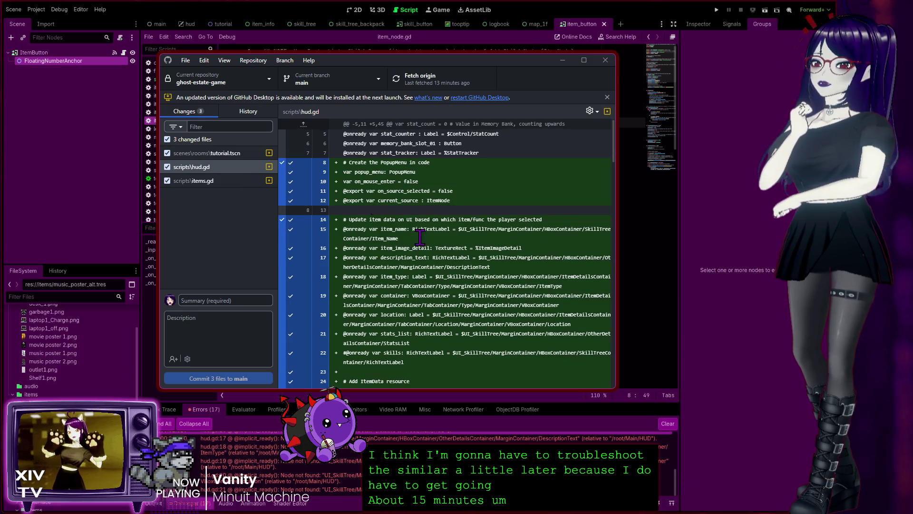
scroll(420, 236, "down", 10)
scroll(420, 236, "up", 10)
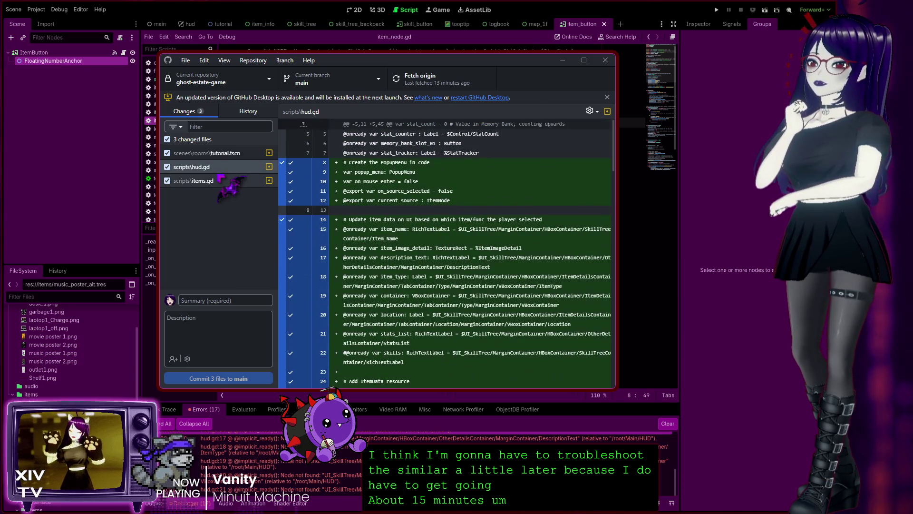
left_click(221, 180)
left_click(225, 155)
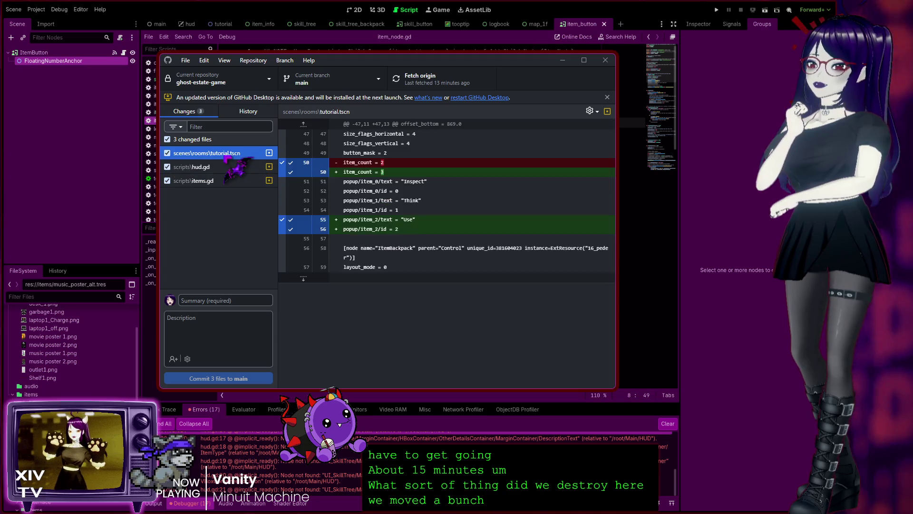
left_click(563, 61)
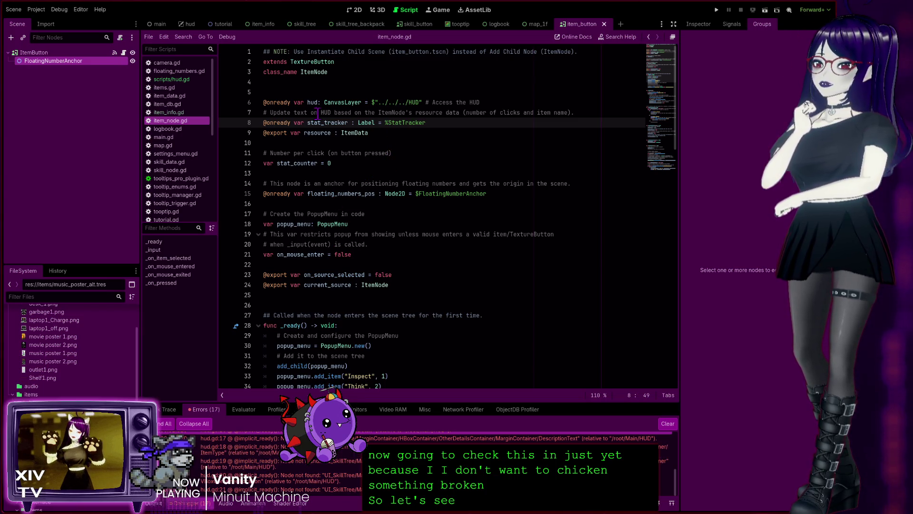
scroll(362, 461, "up", 3)
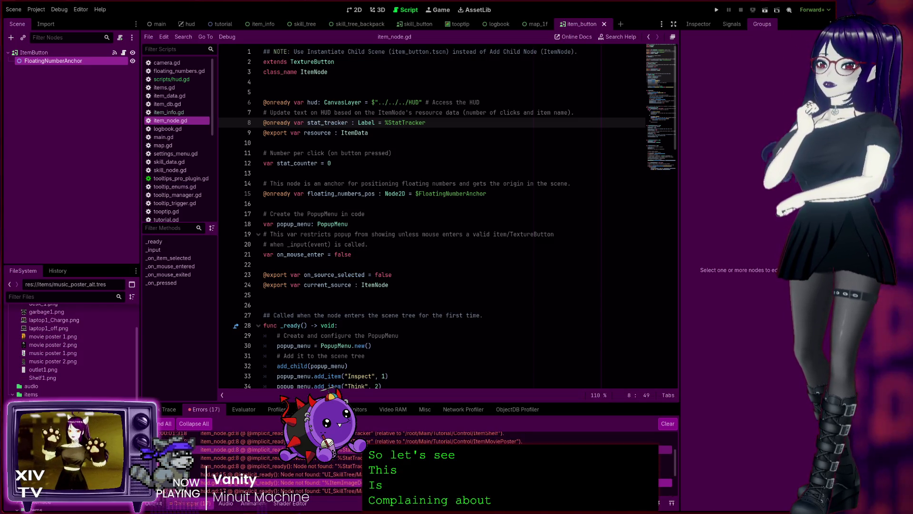
scroll(362, 461, "down", 1)
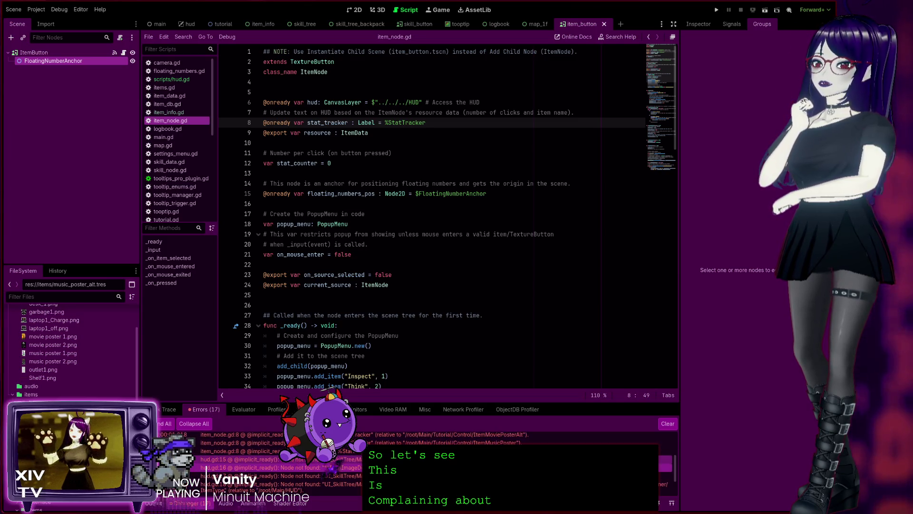
double_click(235, 459)
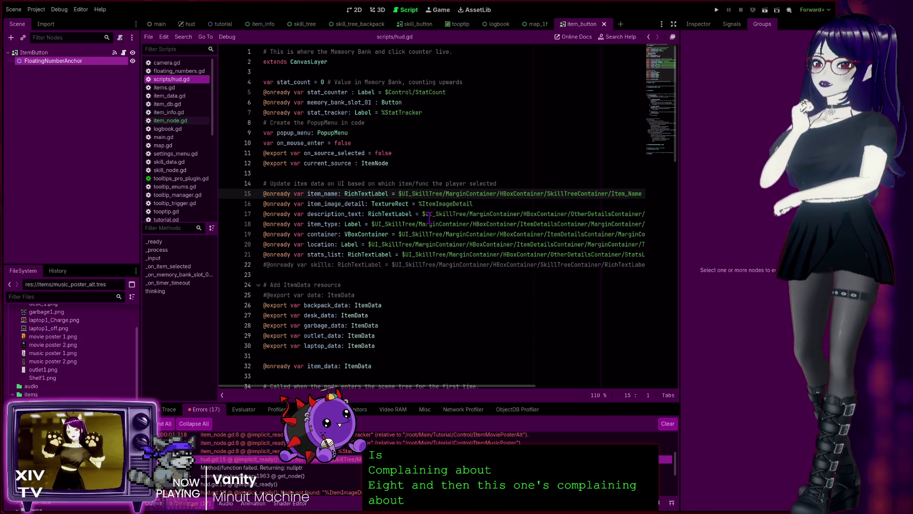
scroll(428, 219, "down", 1)
scroll(366, 224, "down", 2)
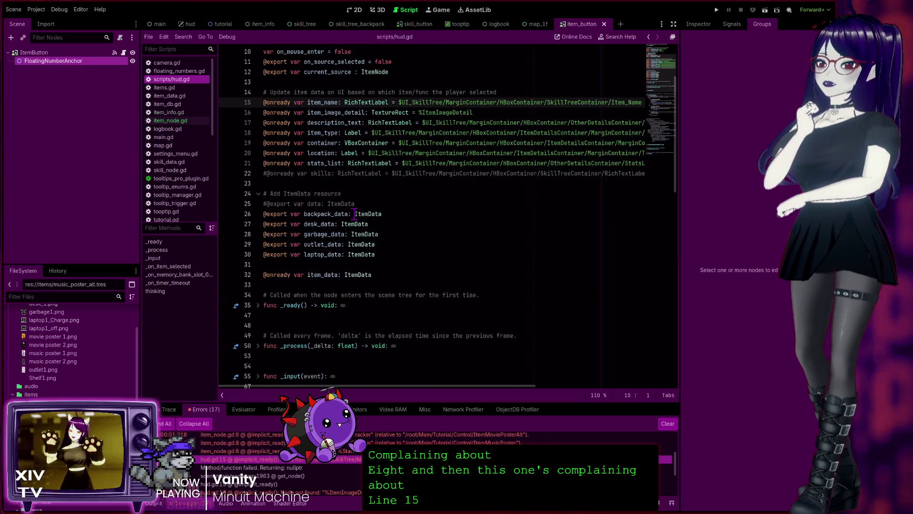
scroll(357, 209, "down", 3)
scroll(371, 200, "up", 3)
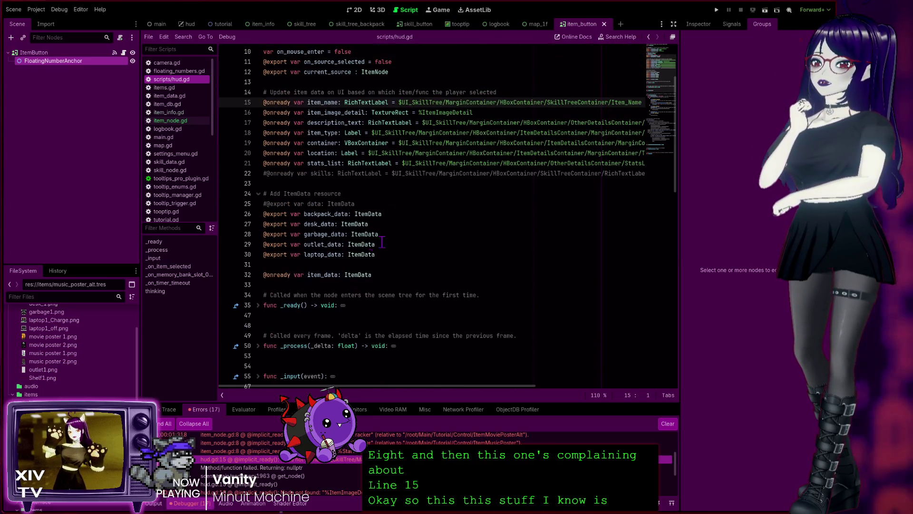
scroll(399, 283, "up", 1)
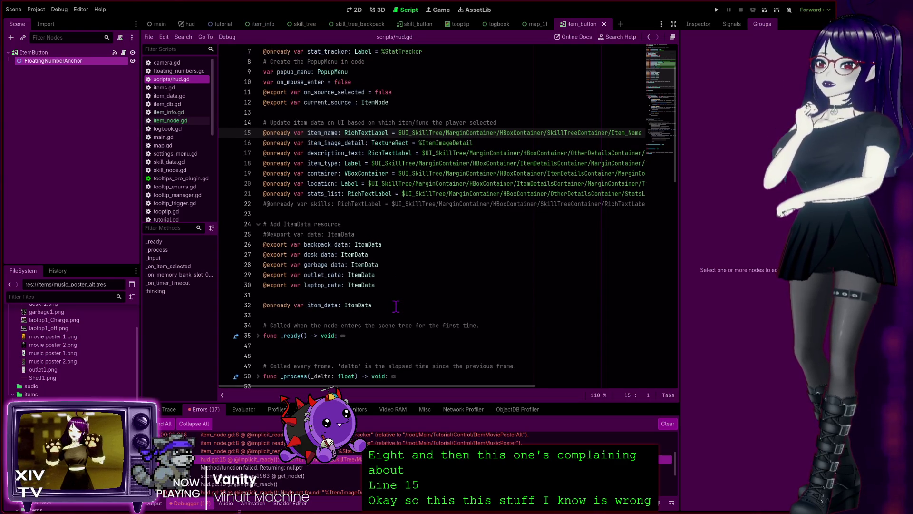
mouse_move(396, 306)
left_mouse_down()
mouse_move(257, 205)
mouse_move(209, 118)
left_mouse_up()
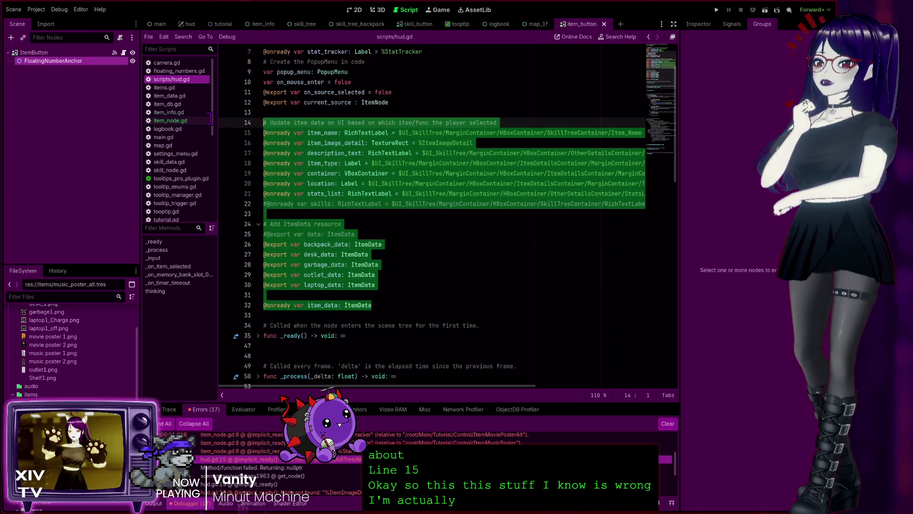
key("BackSpace")
key("BackSpace")
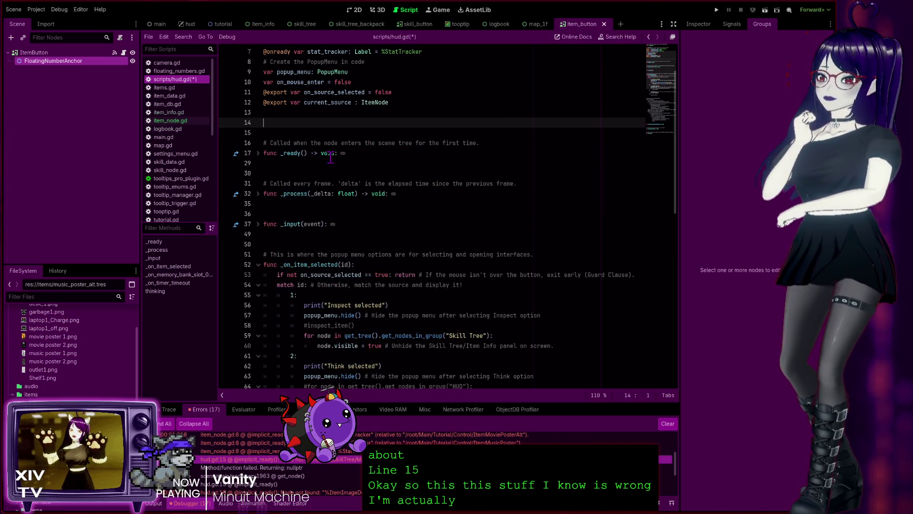
scroll(373, 284, "down", 1)
scroll(373, 284, "down", 12)
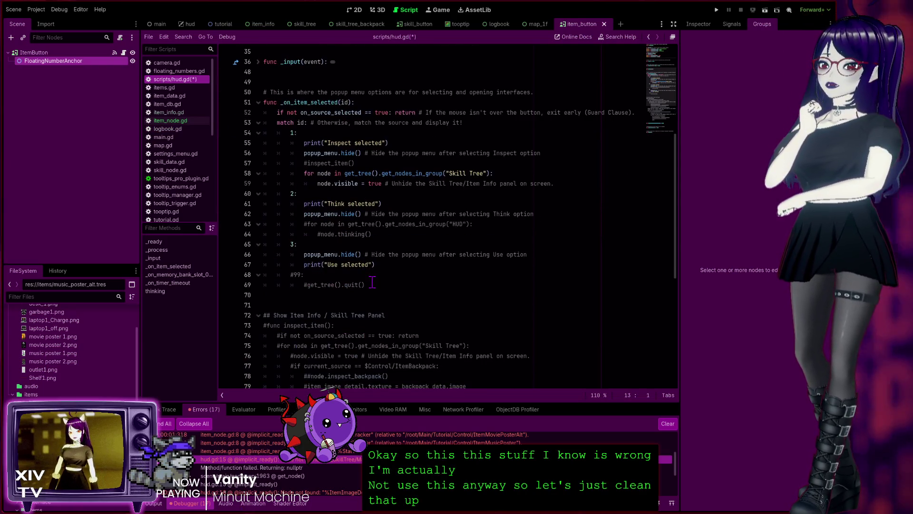
Delete the commented-out inspect_item block from hud.gd, then save and run the project.
scroll(370, 279, "up", 2)
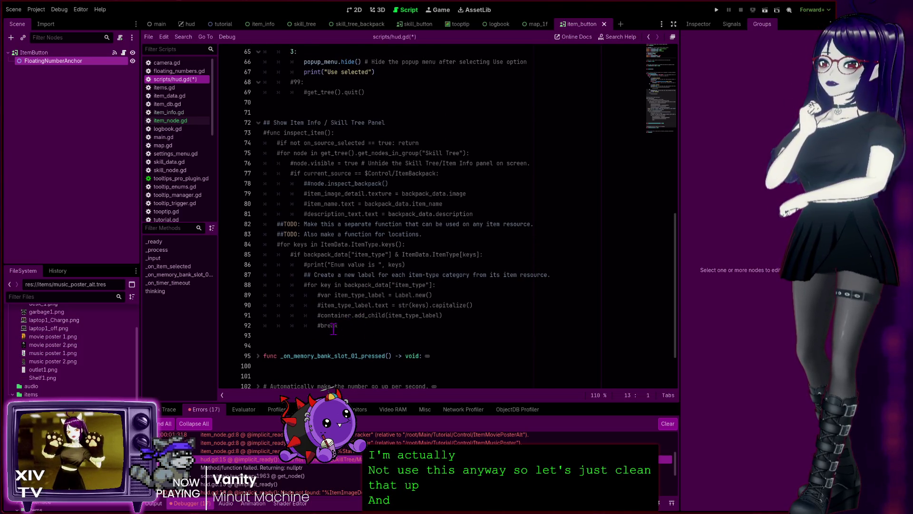
mouse_move(338, 326)
left_mouse_down()
mouse_move(252, 257)
mouse_move(218, 164)
mouse_move(214, 119)
left_mouse_up()
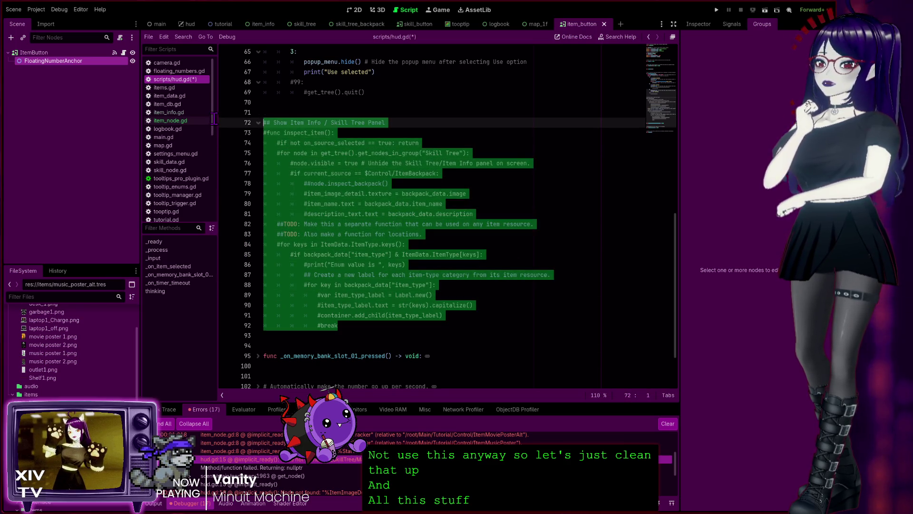
key("BackSpace")
scroll(371, 238, "up", 10)
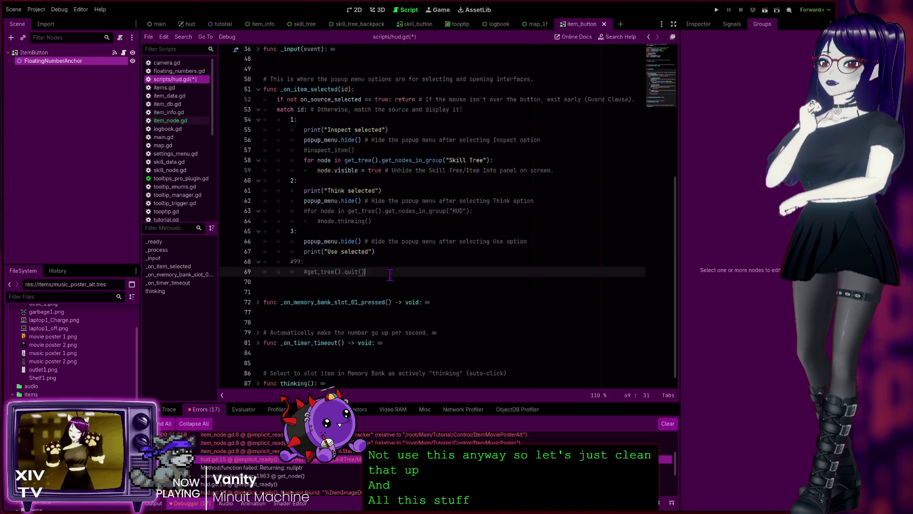
scroll(390, 275, "down", 5)
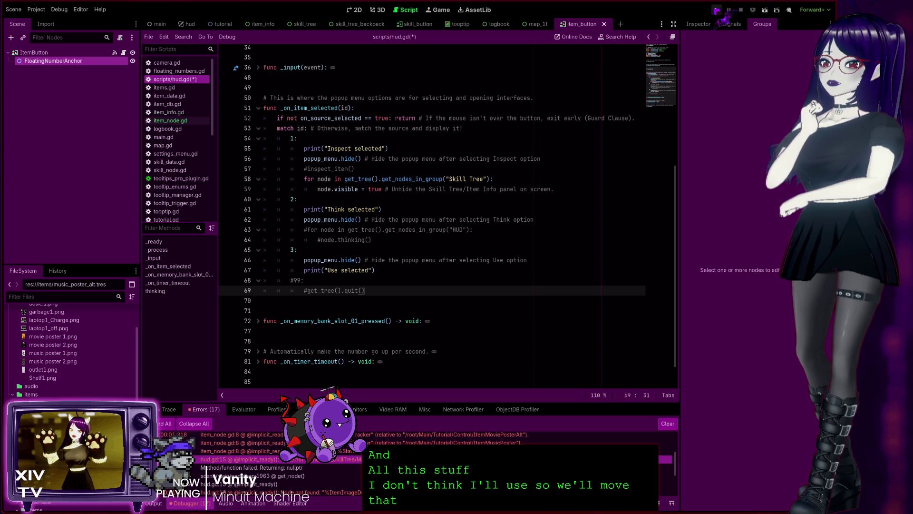
key("F5")
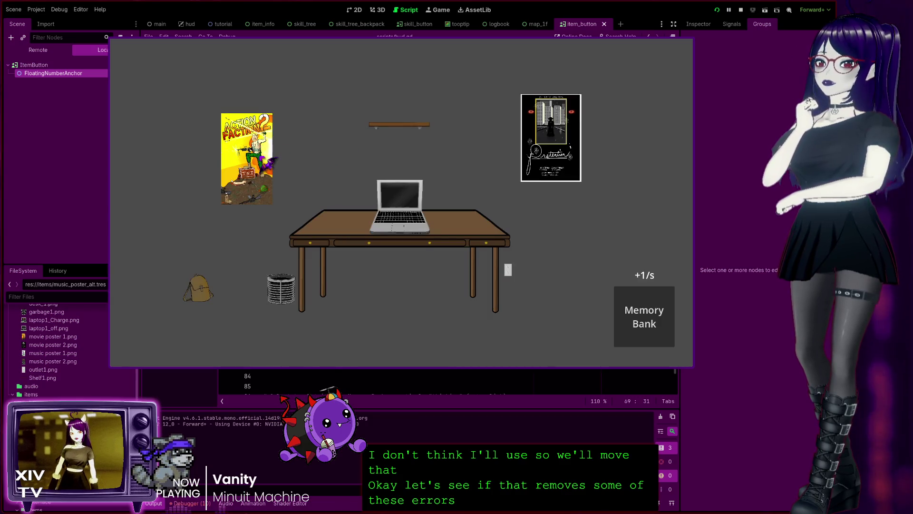
Collect the poster, laptop, desk, backpack and other items to raise the memory rate to +11/s.
left_click(259, 159)
left_click(407, 209)
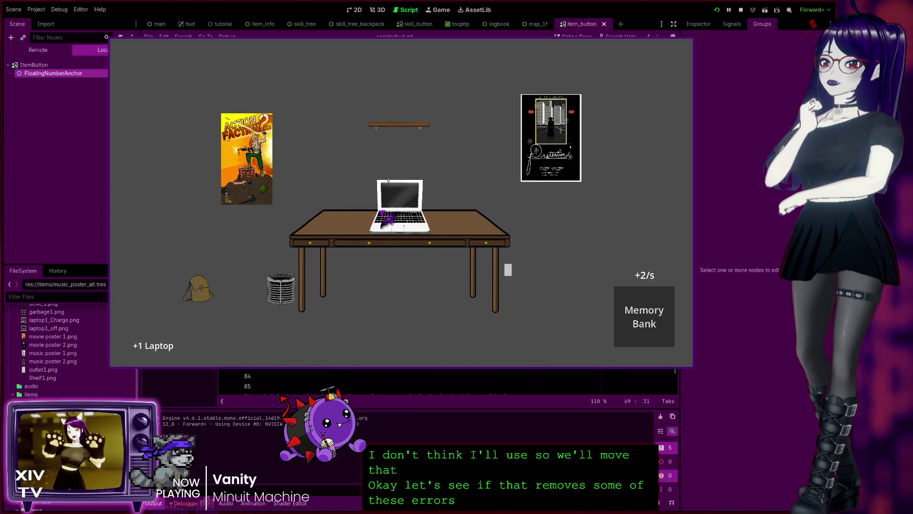
left_click(378, 212)
left_click(378, 212)
left_click(321, 282)
left_click(198, 284)
left_click(197, 285)
left_click(198, 284)
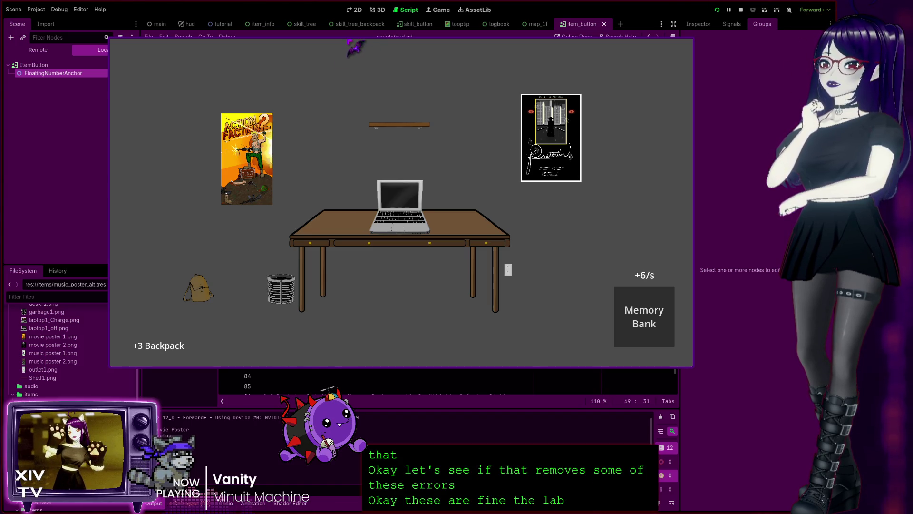
Open the poster's action menu, choose Inspect on the desk, and stop the game.
right_click(267, 165)
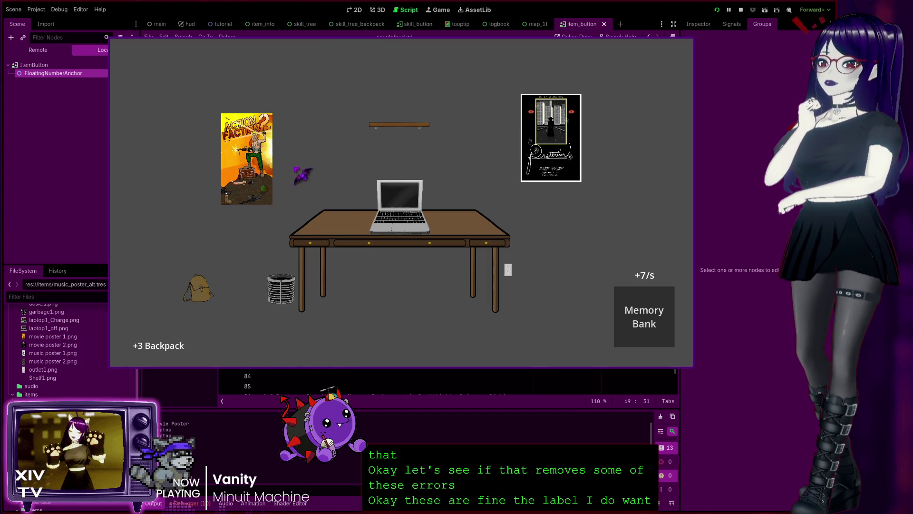
left_click(350, 235)
left_click(351, 235)
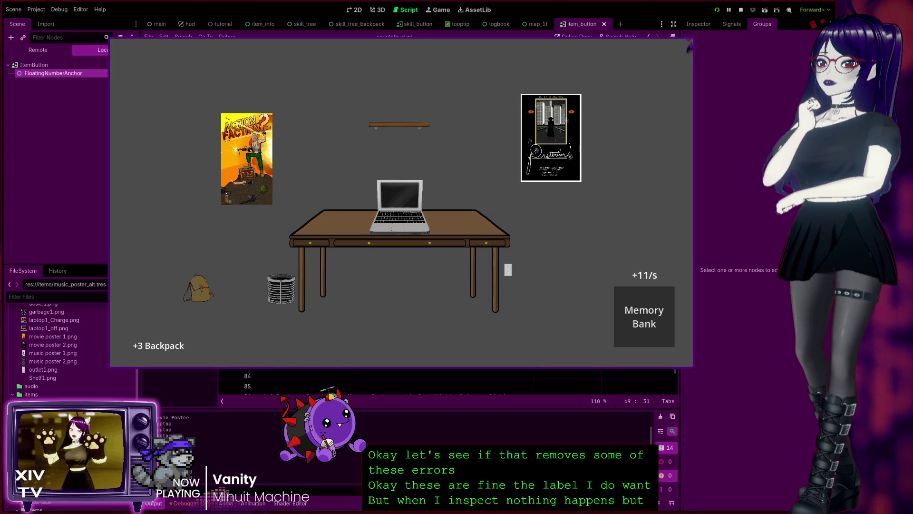
key("F8")
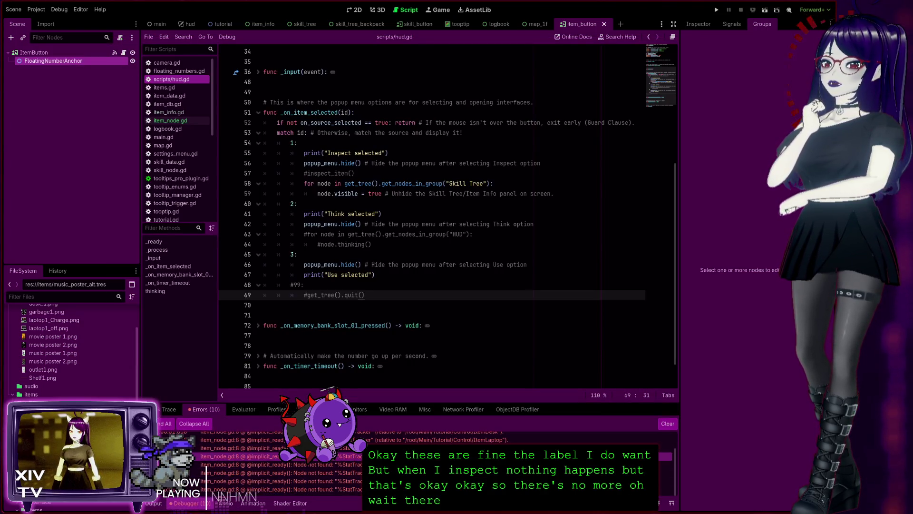
Return to the top of hud.gd at the stat_tracker declaration on line 7.
scroll(352, 478, "up", 1)
scroll(353, 478, "up", 1)
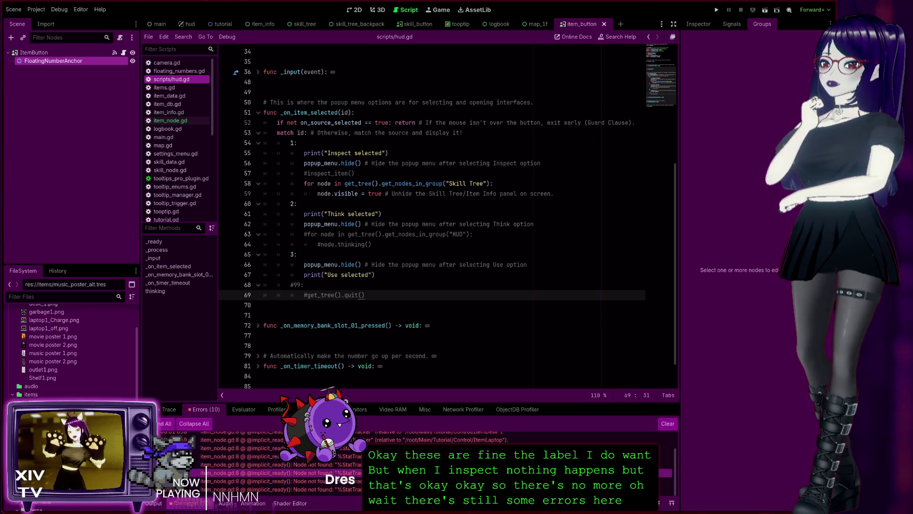
scroll(353, 478, "down", 1)
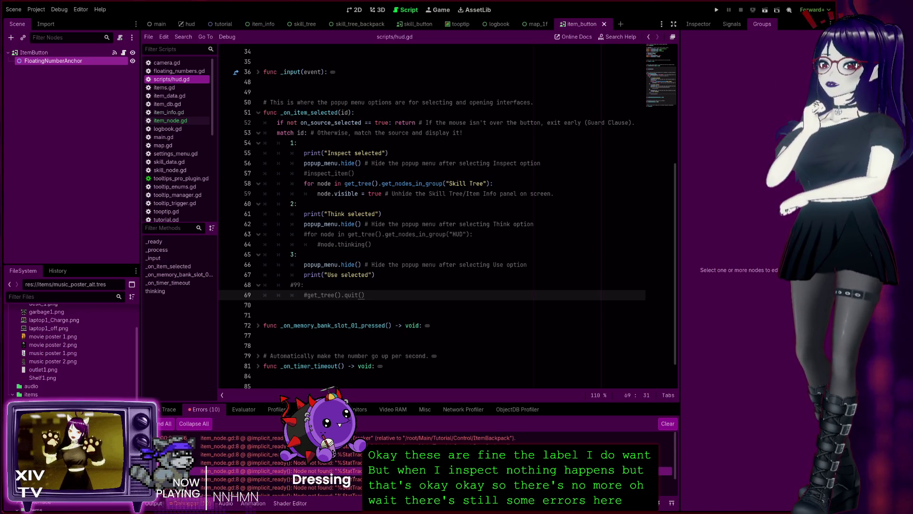
scroll(427, 129, "up", 7)
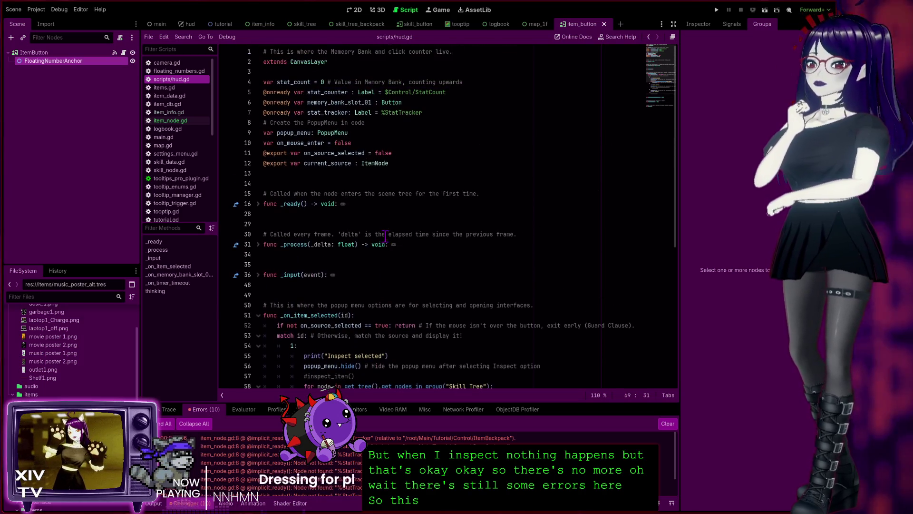
left_click(445, 114)
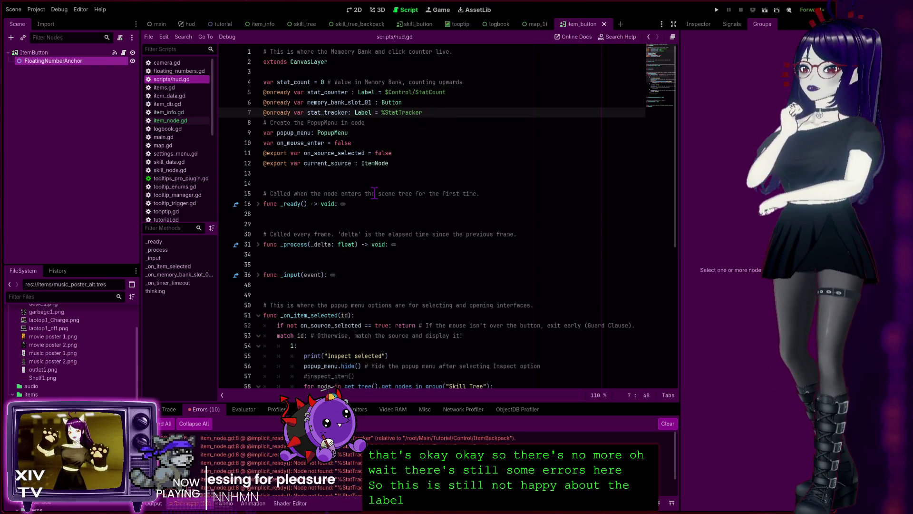
Unfold the thinking, _on_timer_timeout, line-79 block, _on_memory_bank_slot_01_pressed and _input functions.
scroll(349, 280, "down", 8)
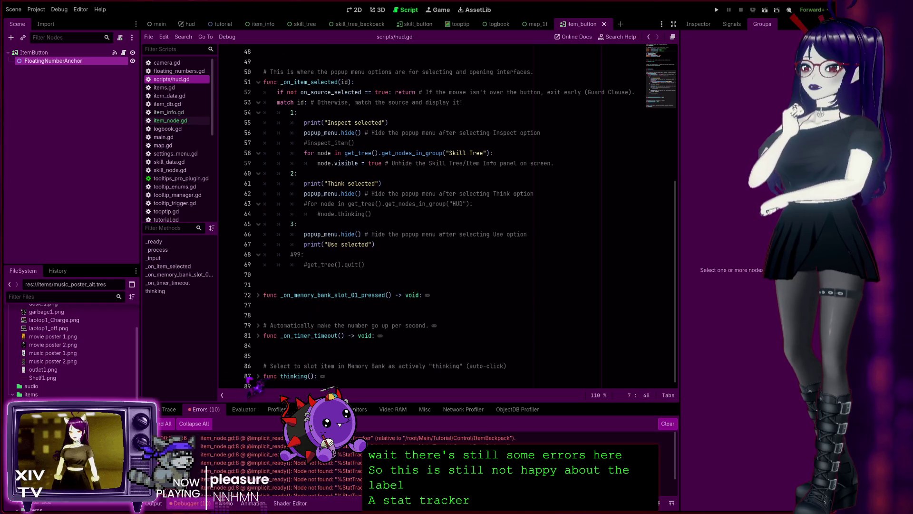
left_click(258, 376)
left_click(257, 336)
left_click(258, 325)
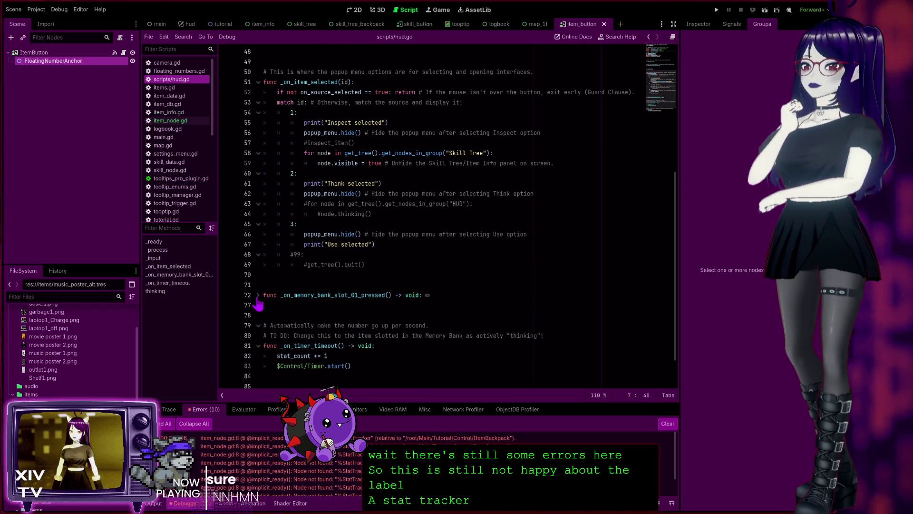
left_click(257, 295)
scroll(326, 309, "down", 3)
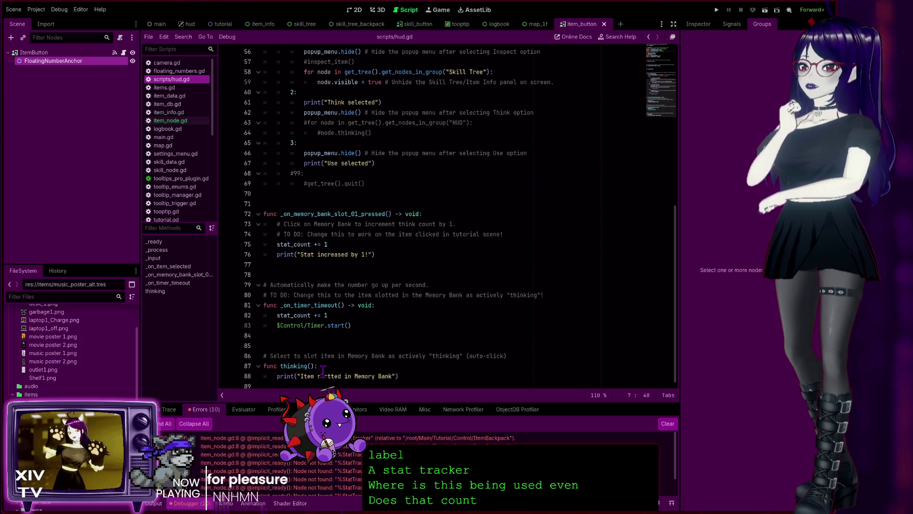
scroll(333, 366, "up", 5)
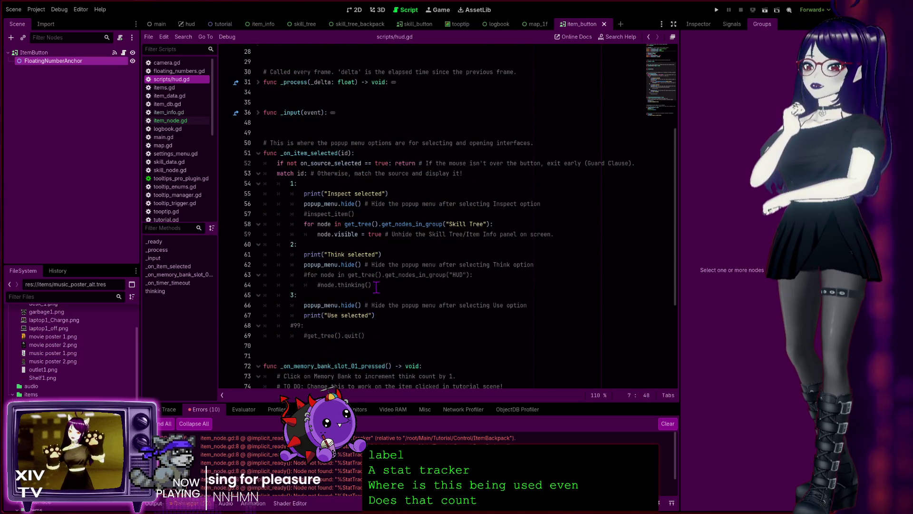
scroll(376, 287, "up", 5)
left_click(258, 234)
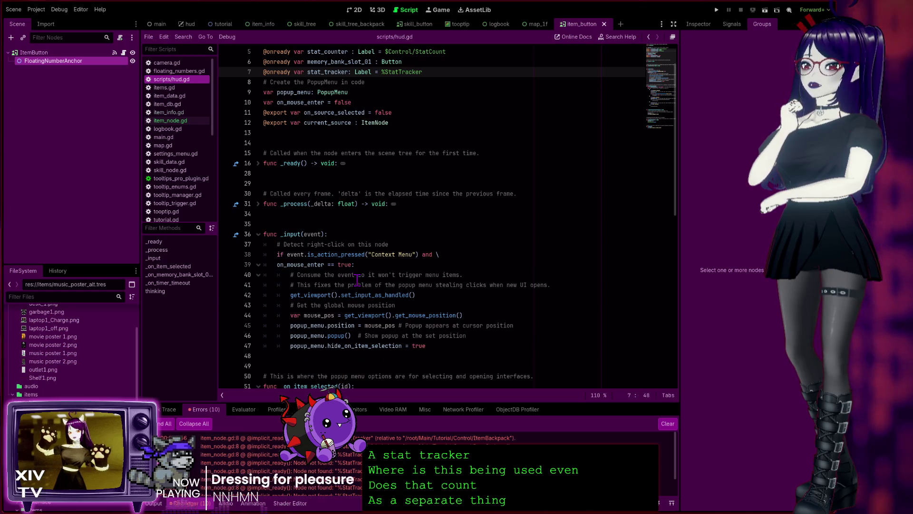
scroll(356, 281, "down", 1)
scroll(324, 307, "up", 2)
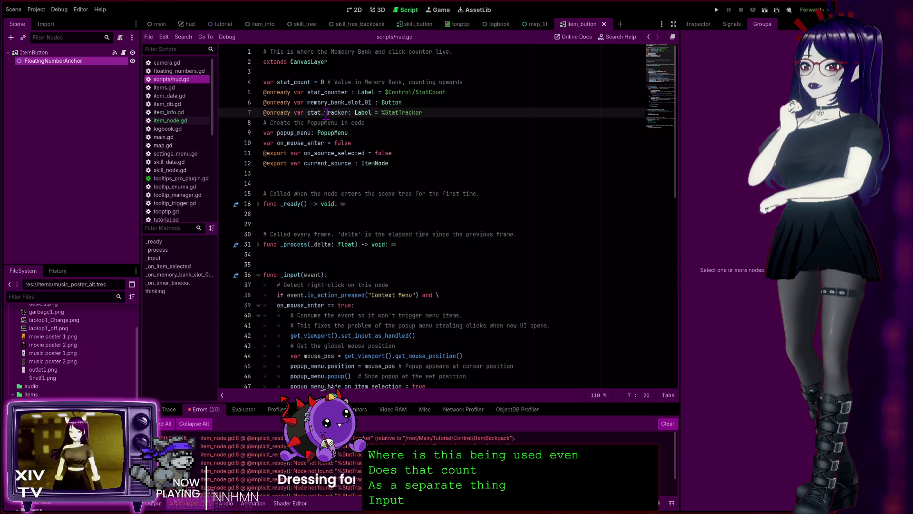
Search hud.gd for stat_tracker uses, unfold _process and _ready, and comment out line 7.
double_click(326, 113)
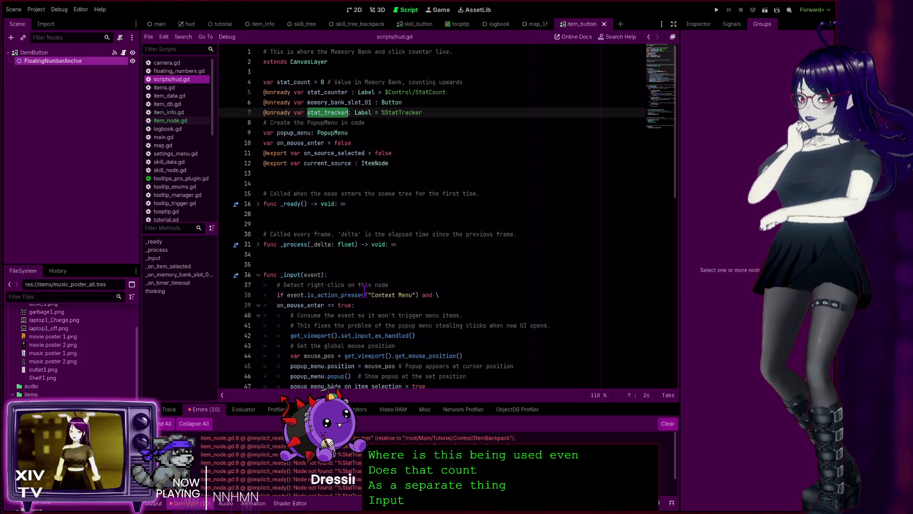
key("ctrl+f")
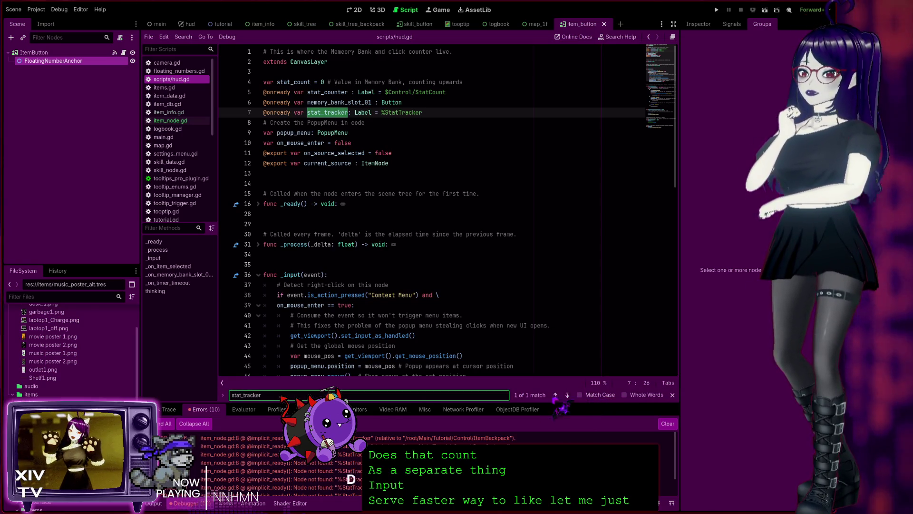
left_click(438, 213)
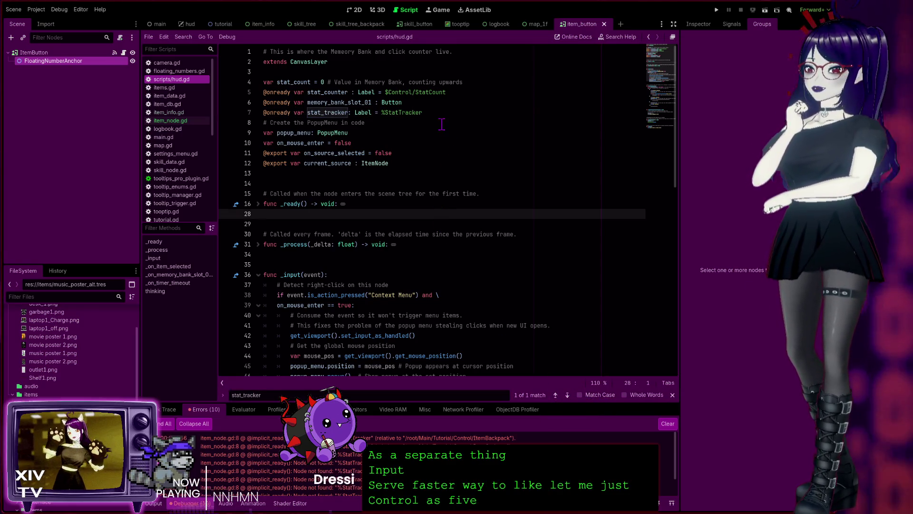
left_click(432, 112)
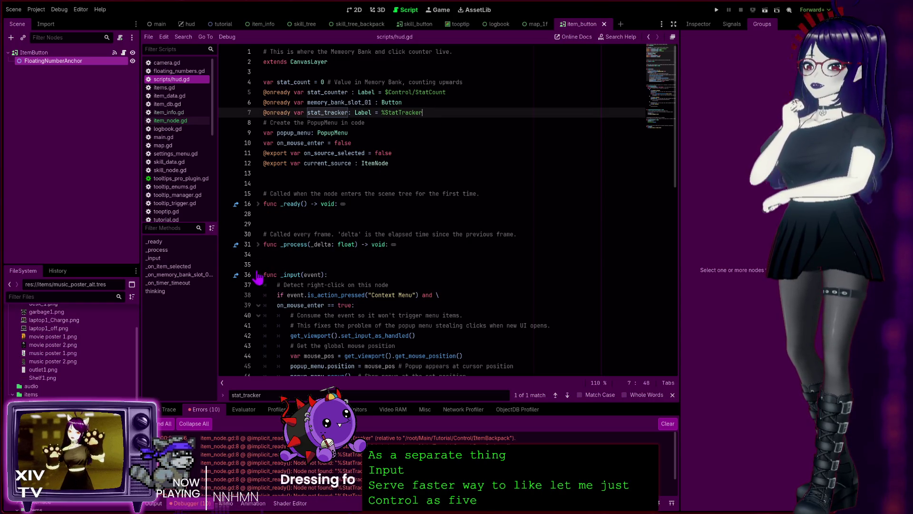
left_click(259, 244)
left_click(257, 204)
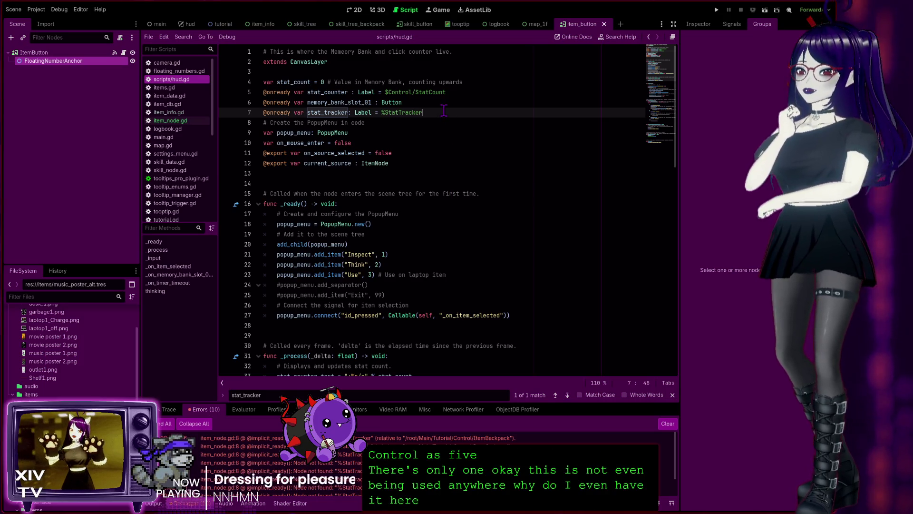
key("ctrl+k")
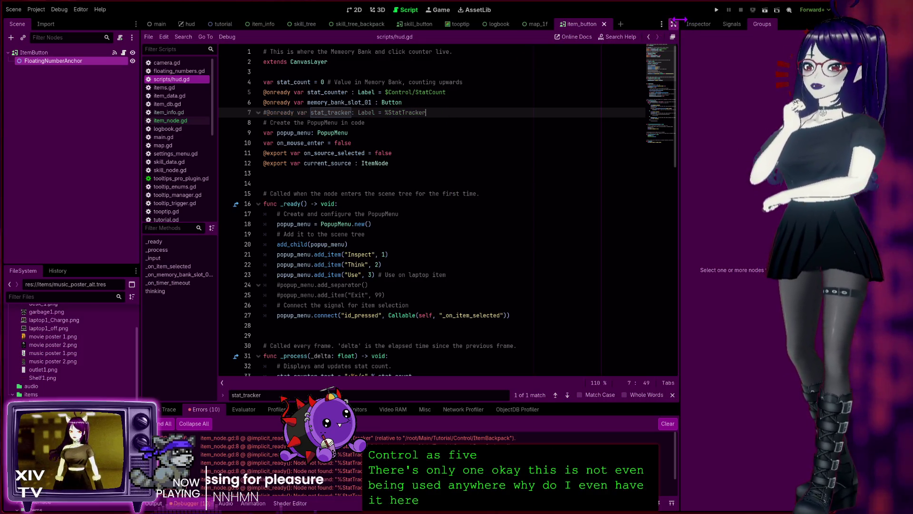
Run the game and check the invalid 'stat_tracker' access error at item_node.gd:111.
key("F5")
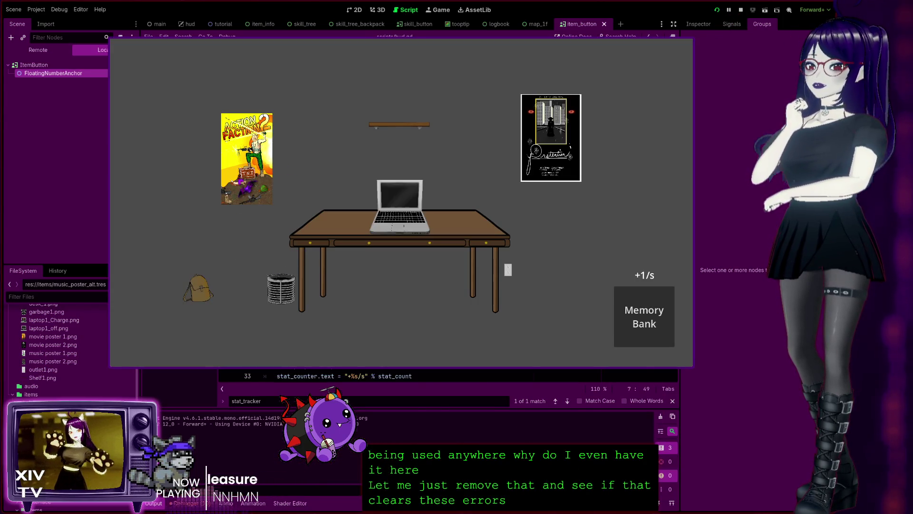
left_click(240, 177)
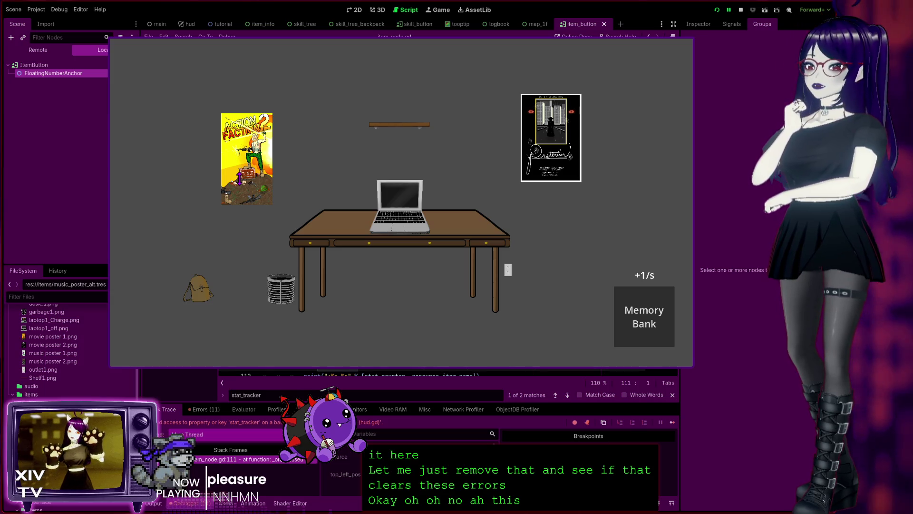
scroll(428, 373, "up", 15)
scroll(428, 372, "up", 7)
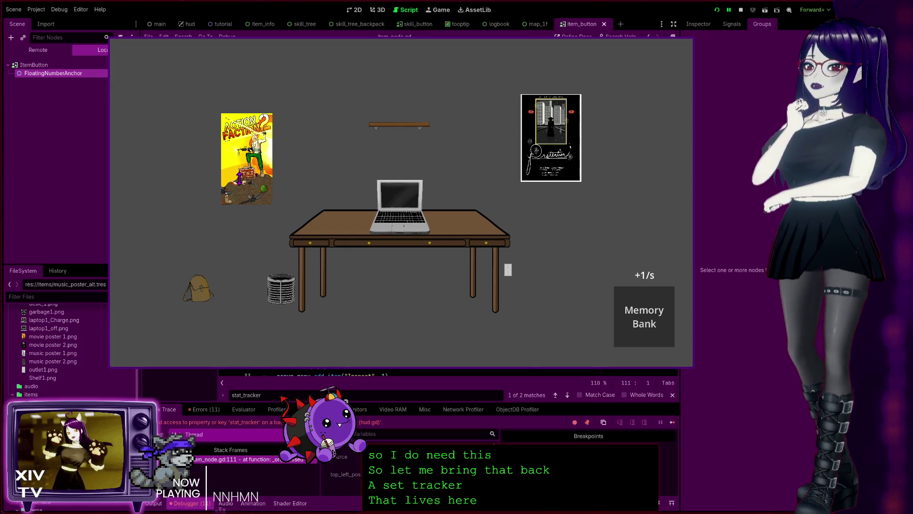
scroll(404, 375, "down", 3)
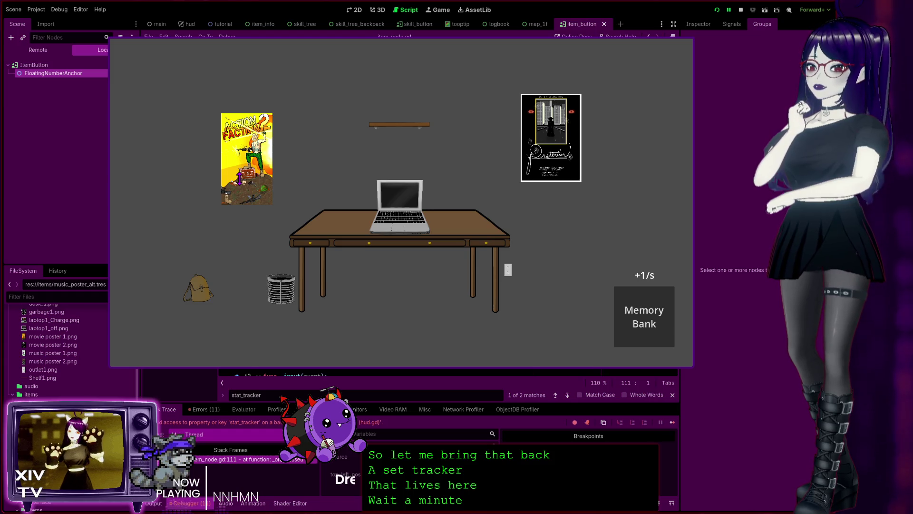
scroll(405, 375, "up", 2)
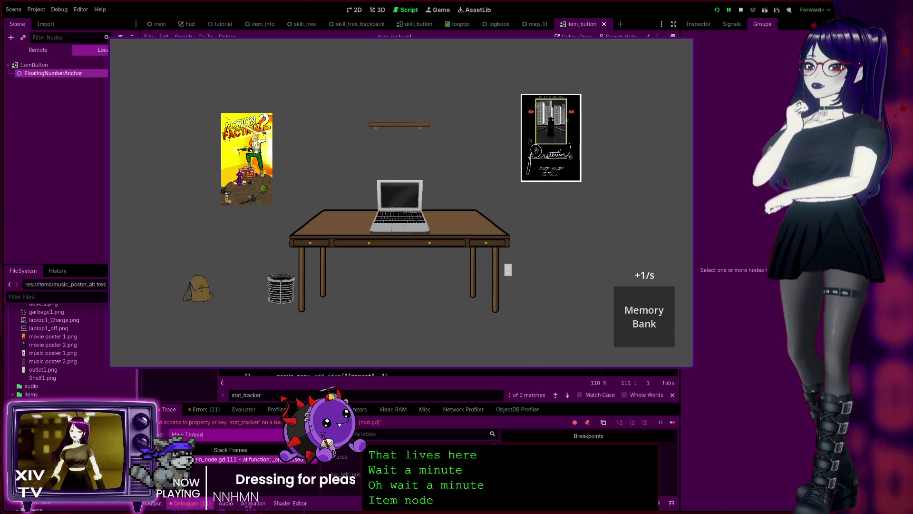
key("alt+Left")
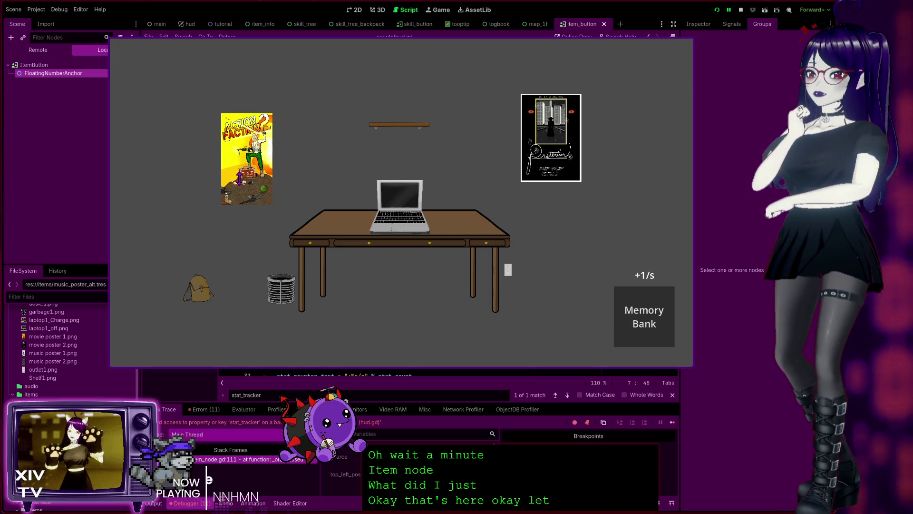
Restore the stat_tracker declaration on line 7 and open the item_node.gd:8 error from the Errors list.
key("ctrl+v")
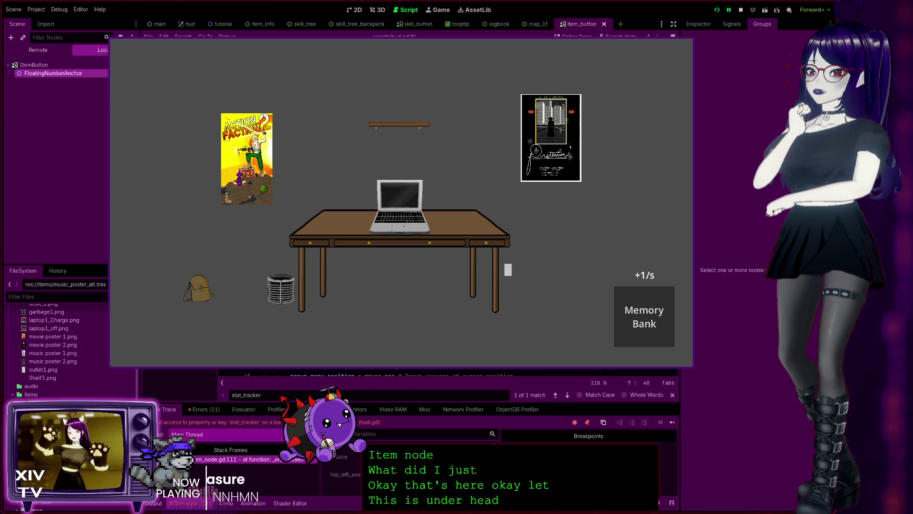
scroll(402, 373, "down", 4)
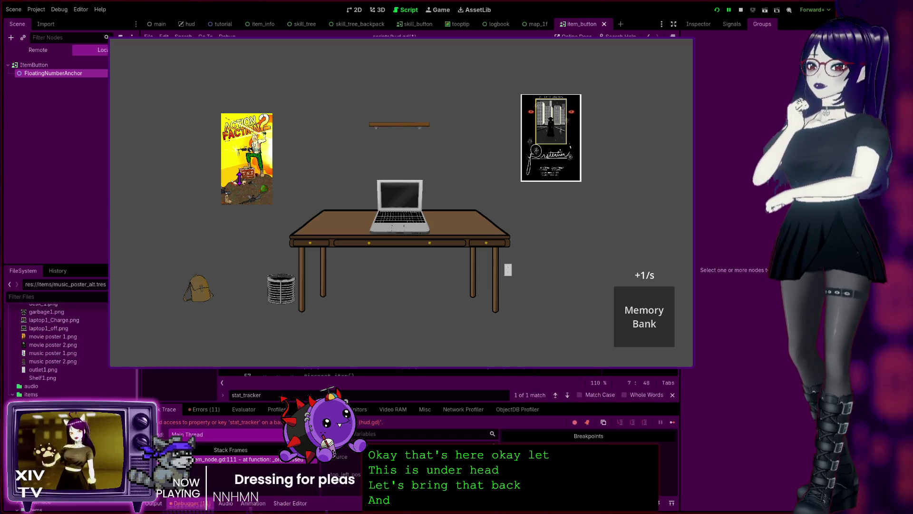
left_click(203, 409)
left_click(229, 455)
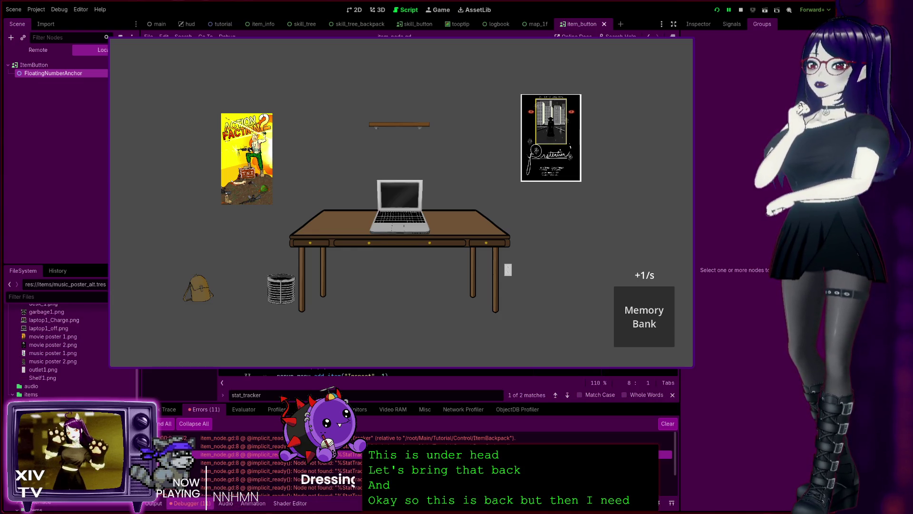
Step back through the script navigation history until item_node.gd is shown.
key("alt+Left")
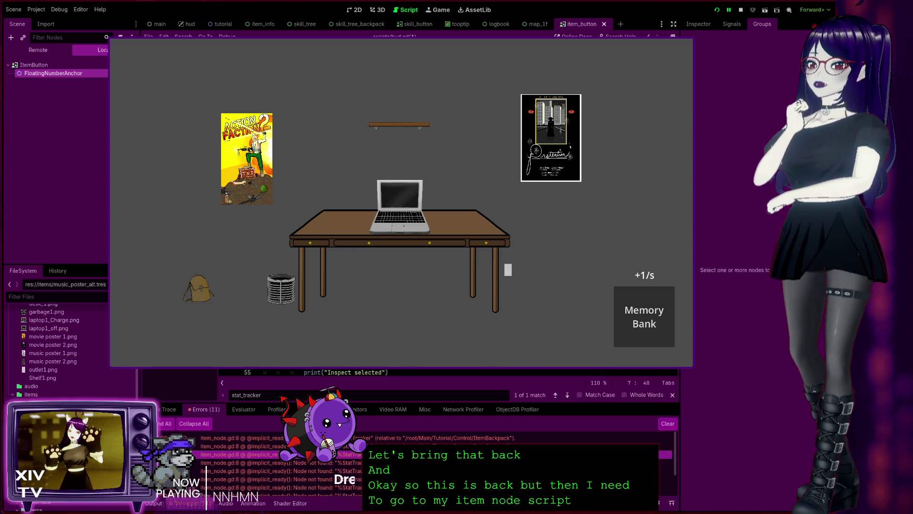
key("alt+Right")
key("alt+Left")
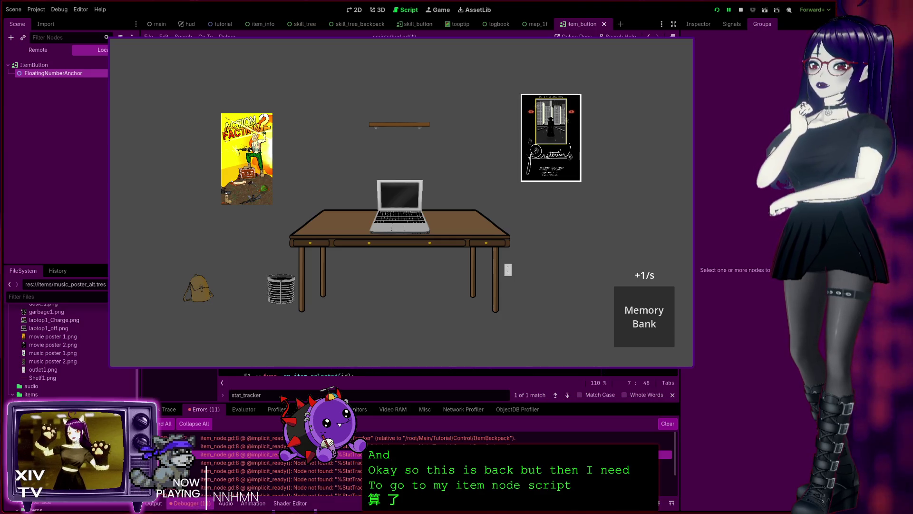
key("alt+Left")
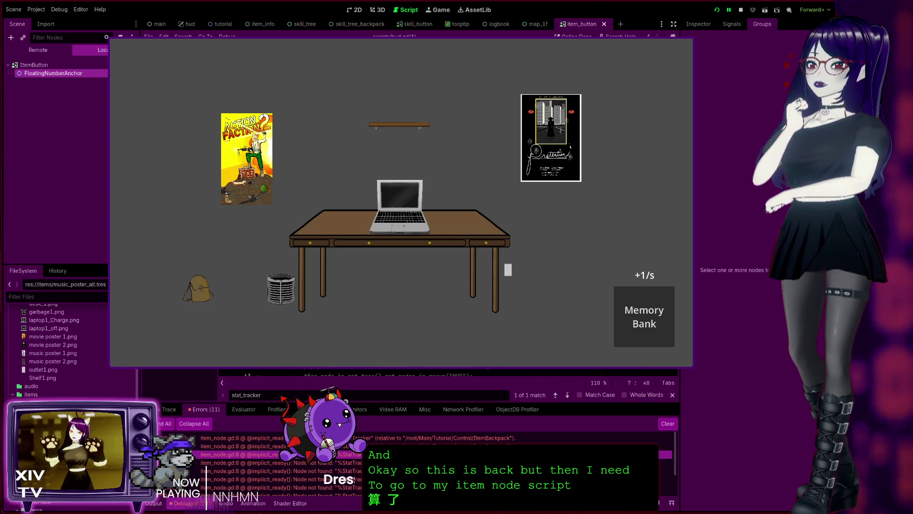
key("alt+Left")
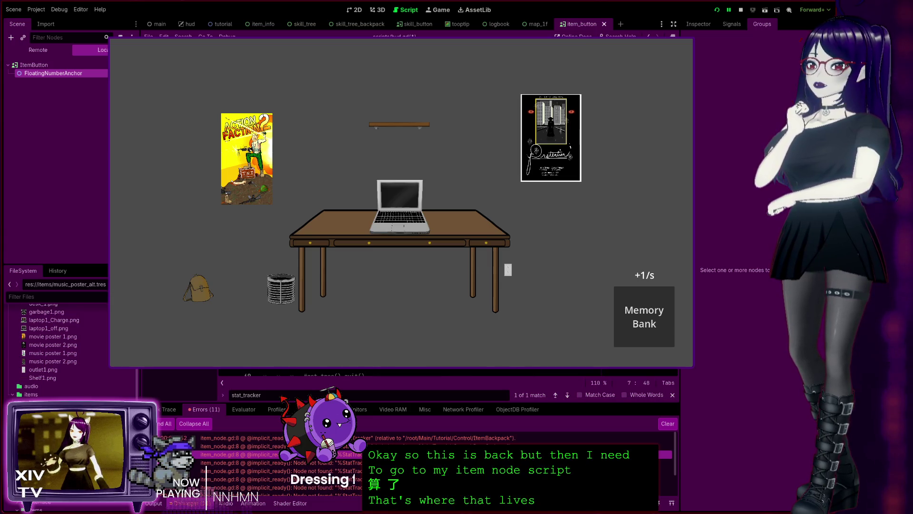
key("alt+Left")
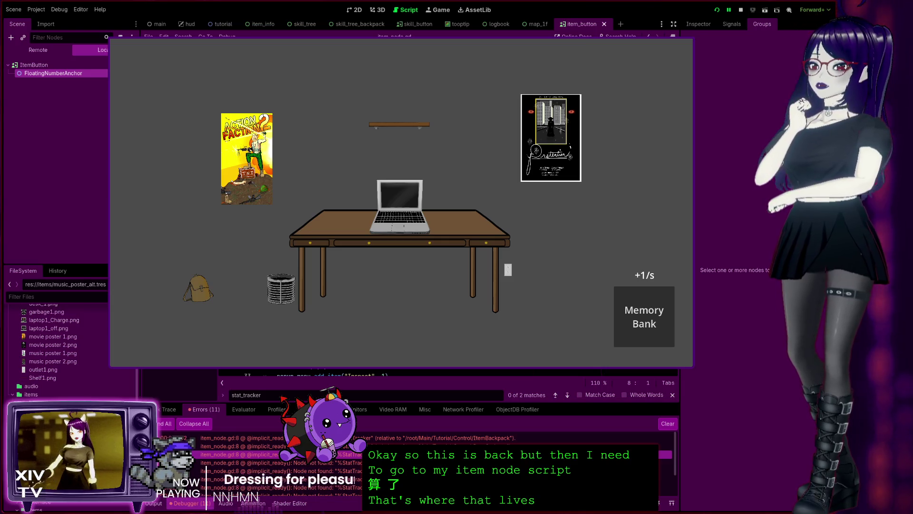
Review item_node.gd's %StatTracker reference on line 8 and its stat_tracker uses.
key("End")
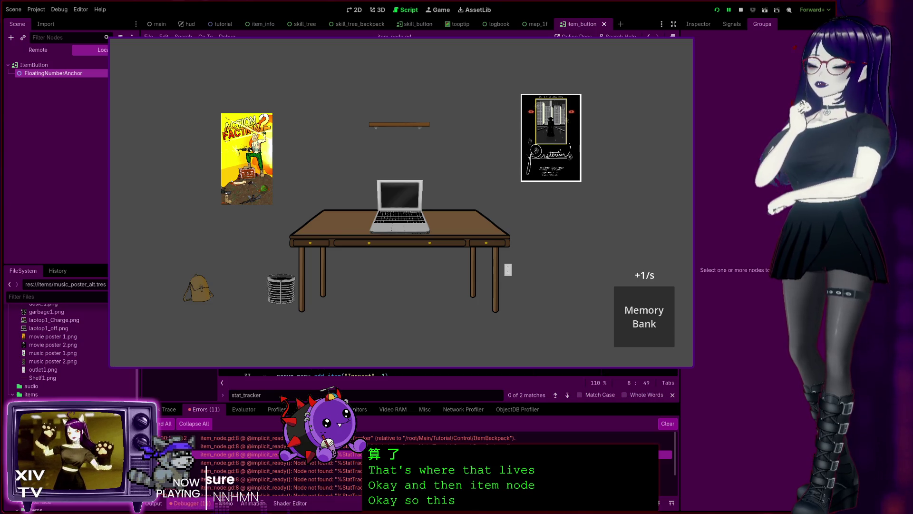
scroll(447, 372, "down", 5)
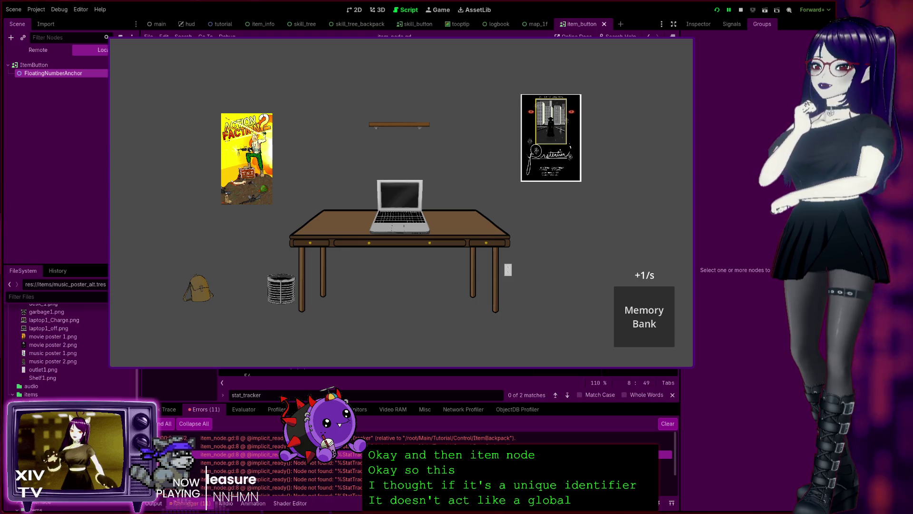
scroll(447, 373, "up", 6)
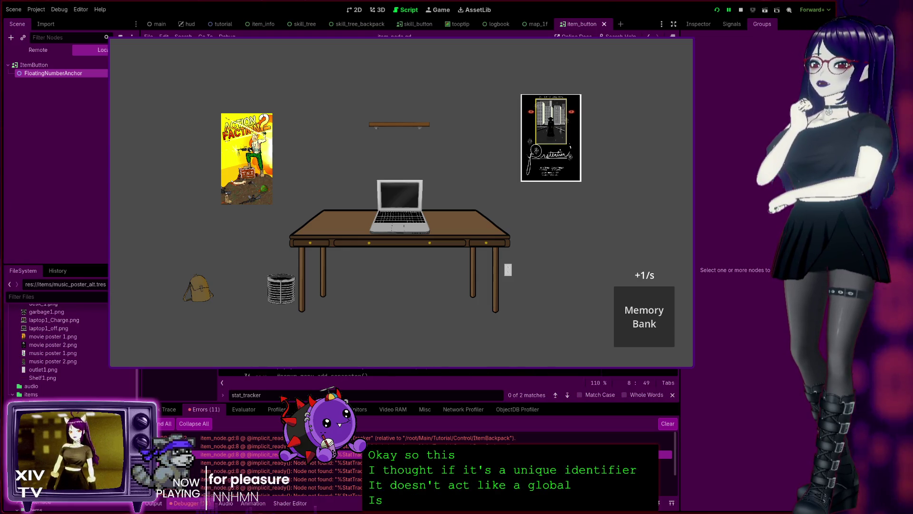
scroll(447, 373, "down", 5)
scroll(447, 372, "up", 3)
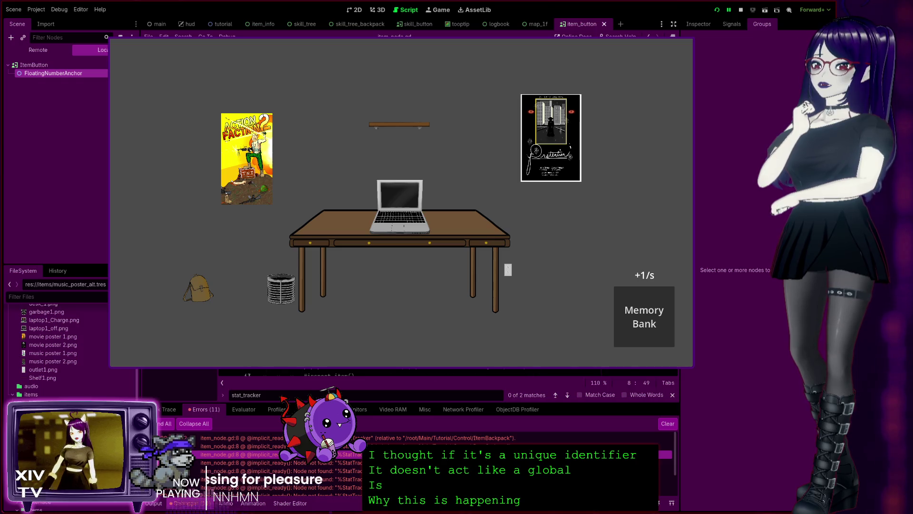
scroll(447, 372, "down", 10)
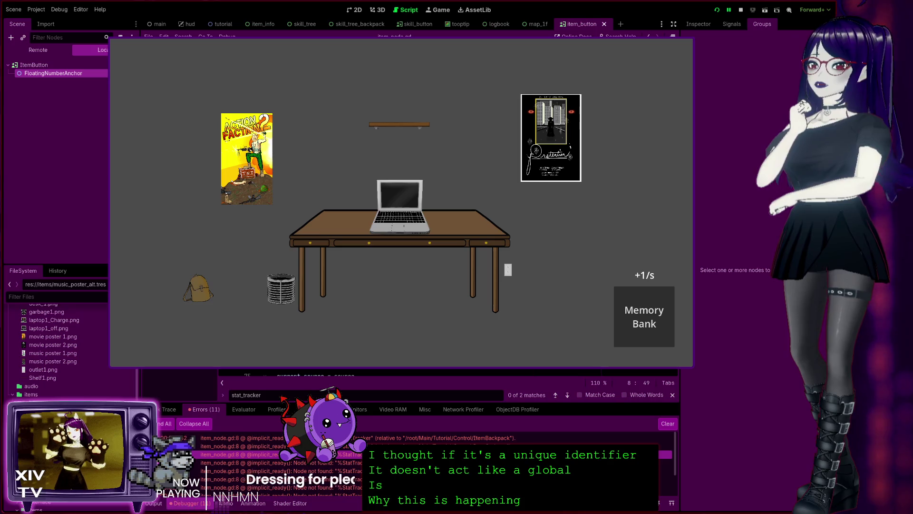
scroll(447, 375, "up", 3)
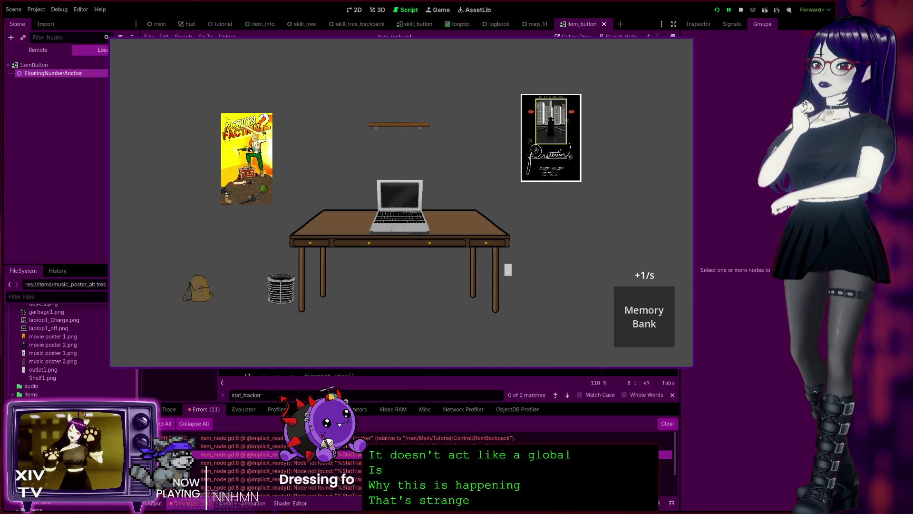
scroll(447, 374, "up", 2)
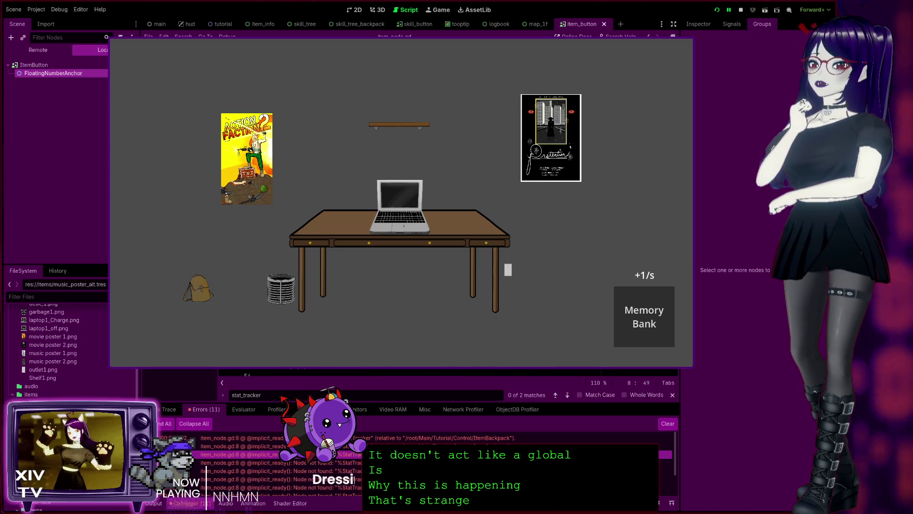
scroll(447, 374, "up", 6)
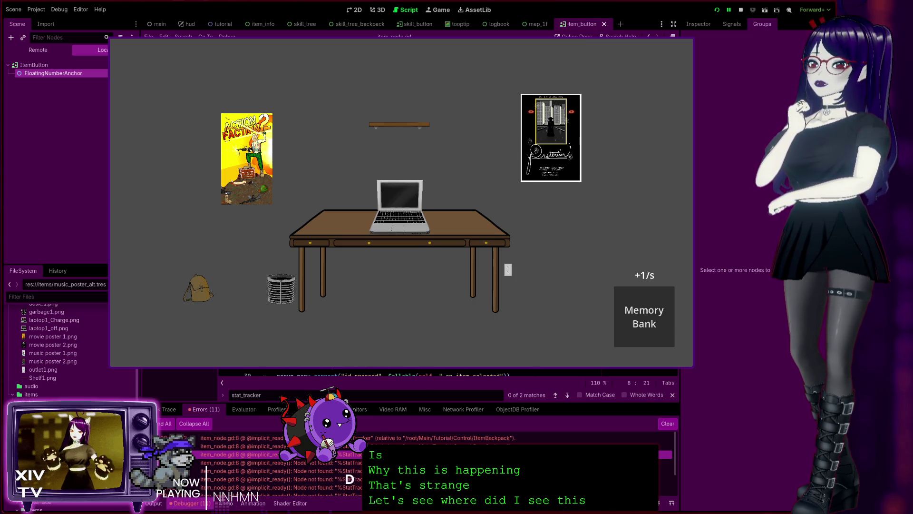
key("Right")
key("Right")
key("Right")
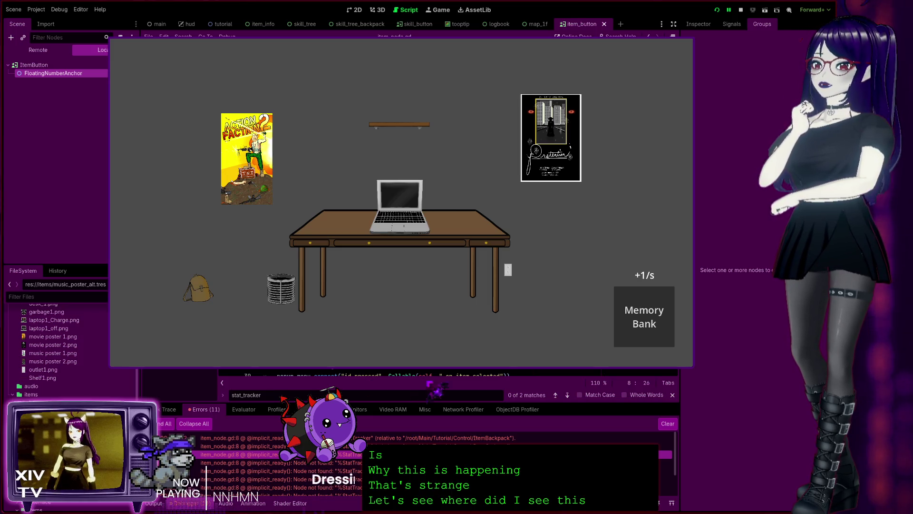
left_click(567, 395)
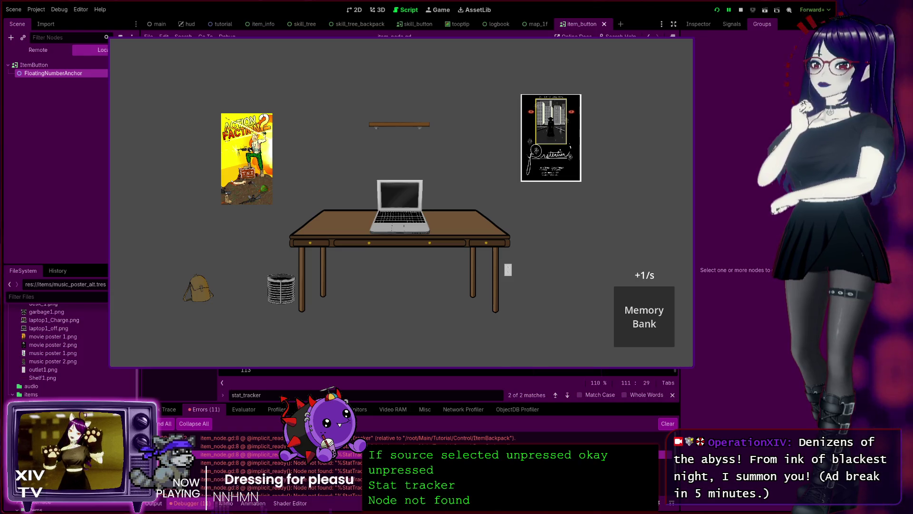
scroll(400, 373, "up", 15)
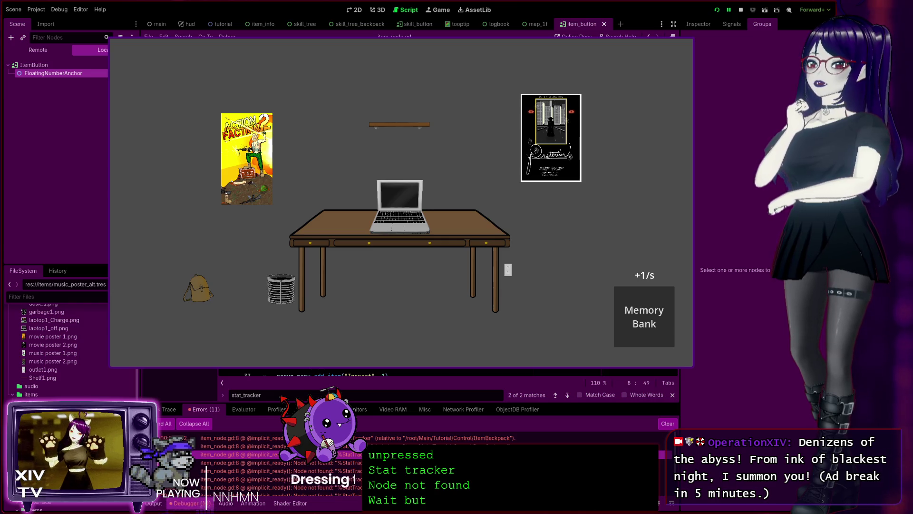
In the hud scene, replace line 8's stat_tracker value with a dragged StatTracker node reference.
left_click(186, 24)
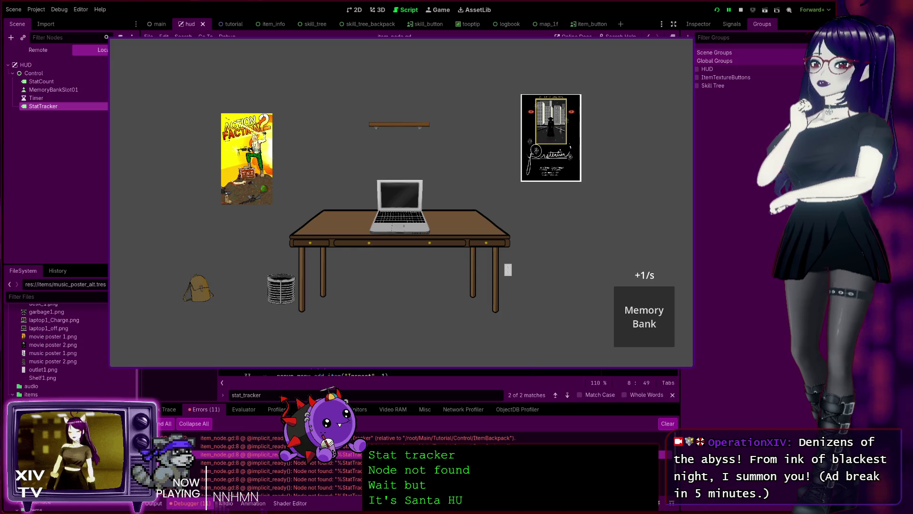
key("Left")
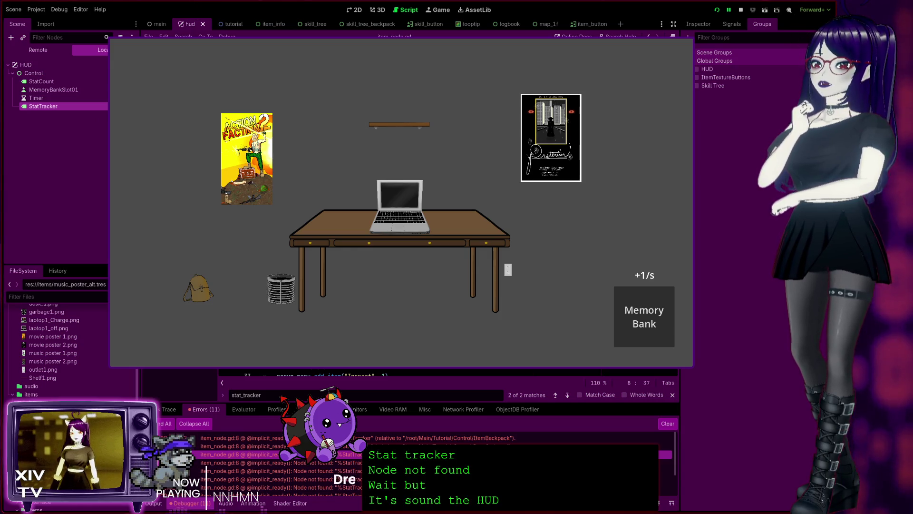
key("BackSpace")
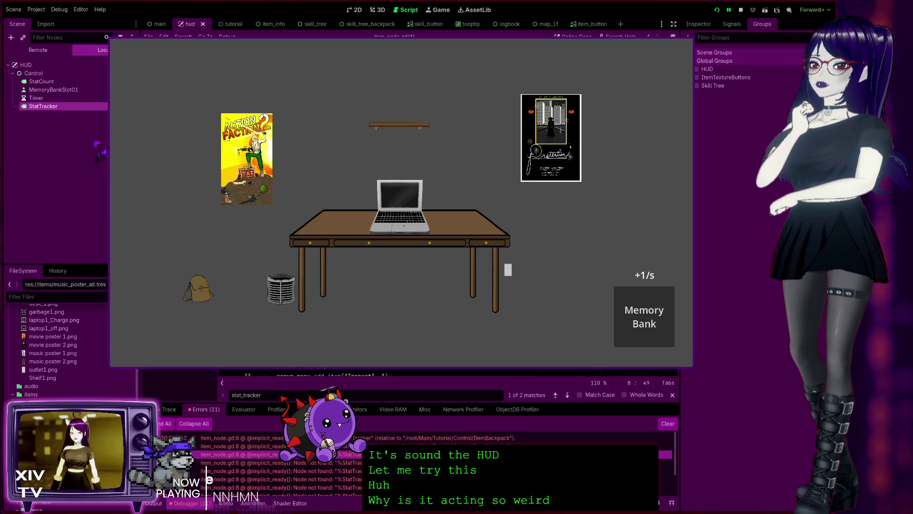
mouse_move(43, 106)
left_mouse_down()
mouse_move(62, 118)
mouse_move(190, 130)
left_mouse_up()
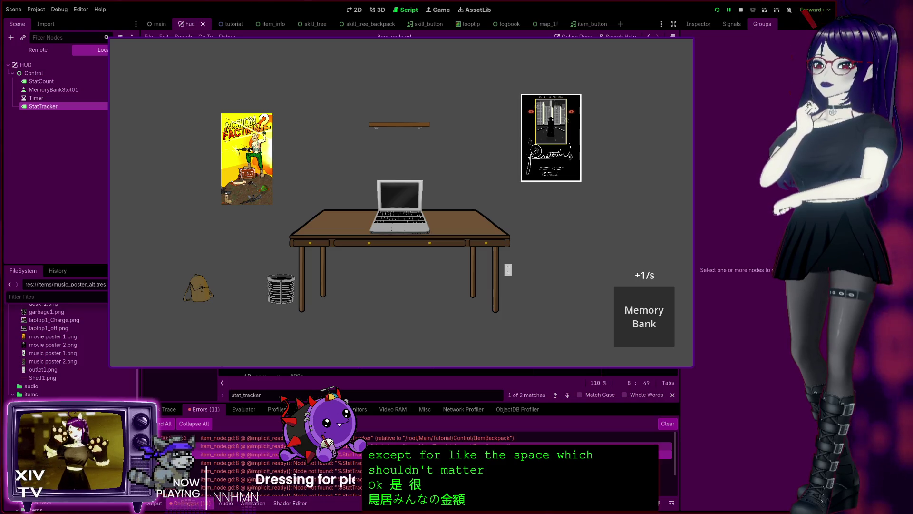
From the main scene tree, open the instanced Tutorial scene.
left_click(157, 24)
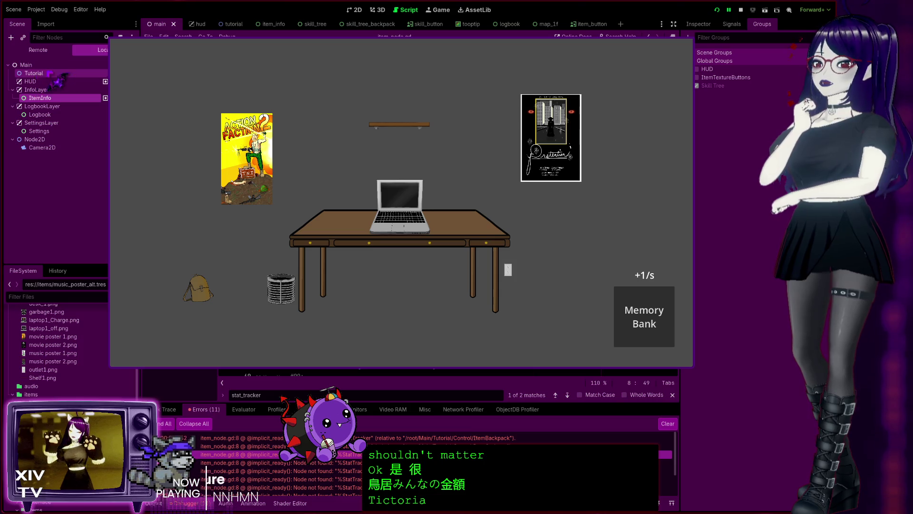
double_click(34, 73)
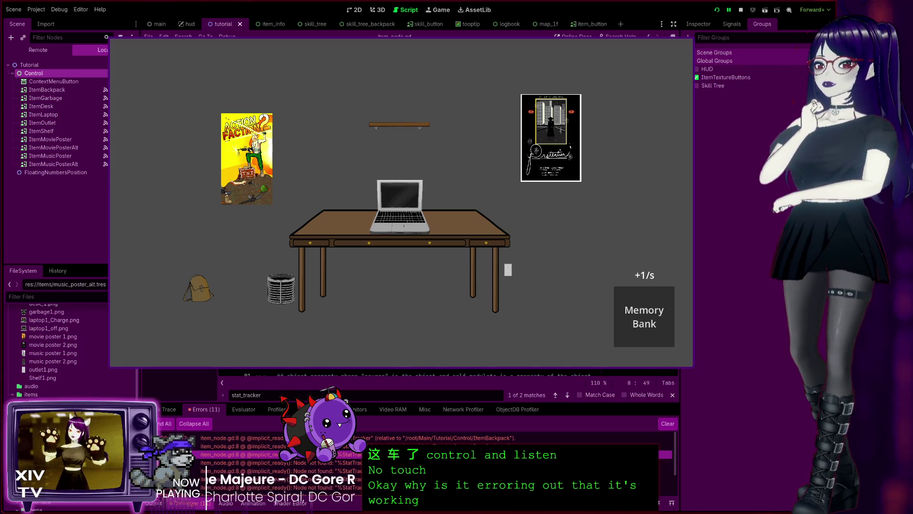
Look over the tutorial's item nodes, then bring up the hud scene tree with StatTracker.
scroll(409, 205, "down", 3)
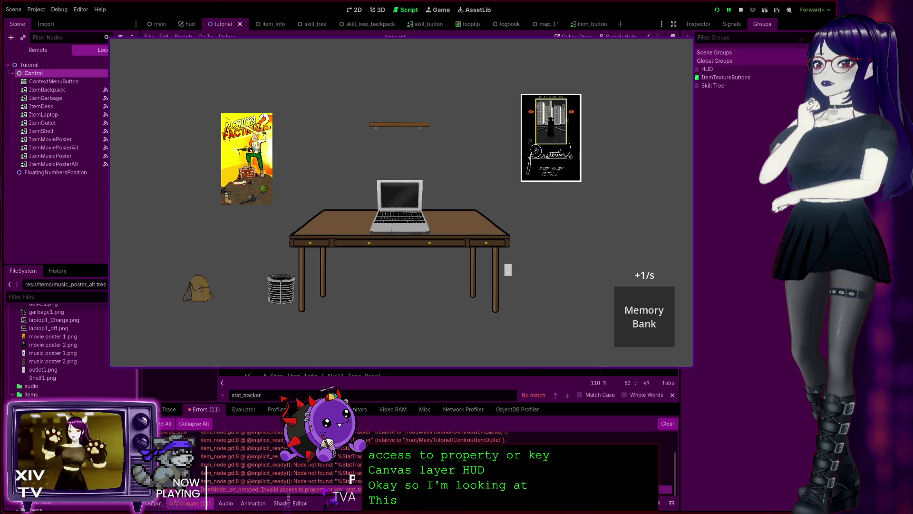
left_click(188, 24)
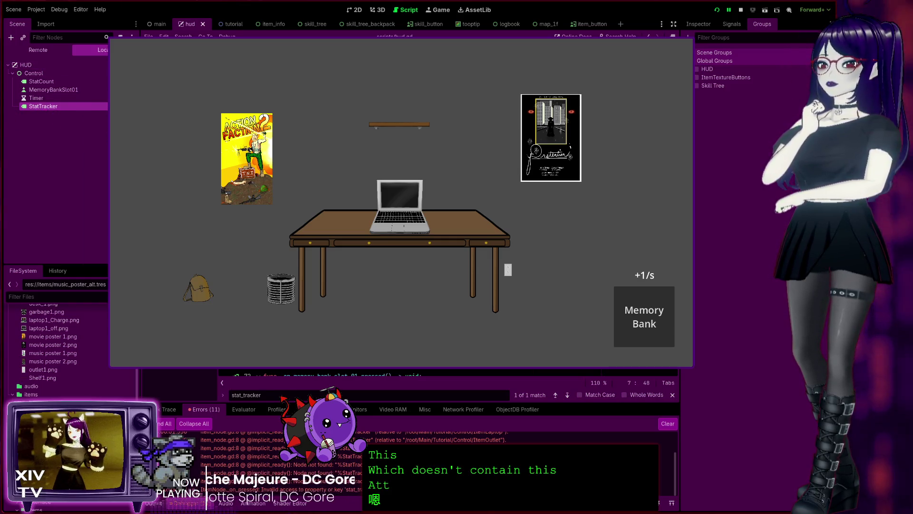
scroll(399, 375, "up", 5)
scroll(399, 375, "up", 4)
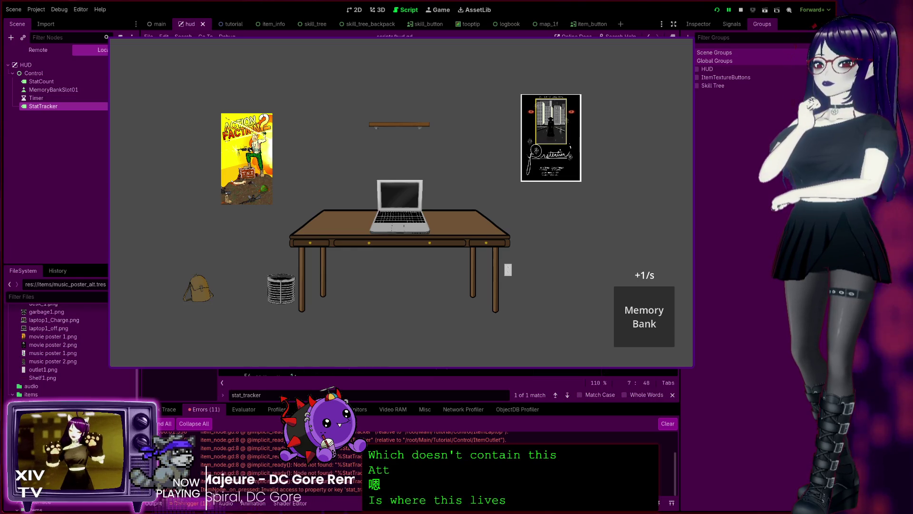
scroll(399, 375, "up", 5)
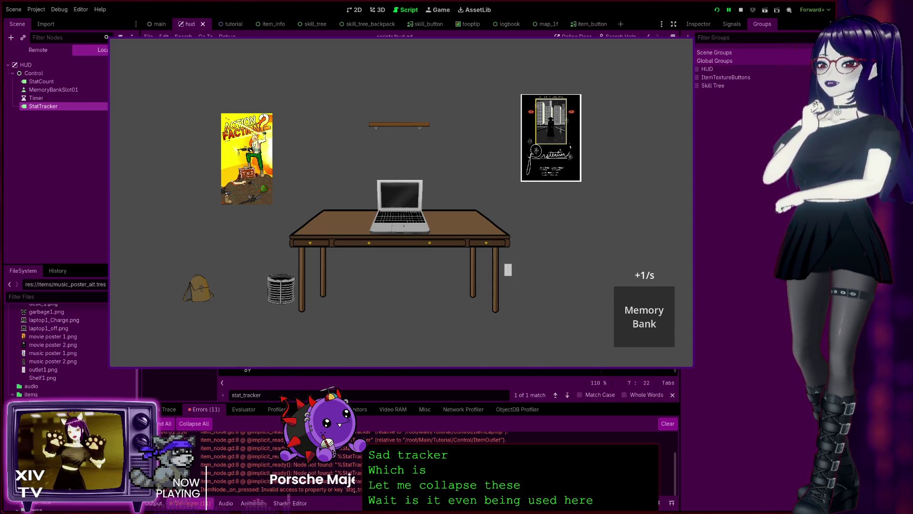
scroll(409, 371, "up", 10)
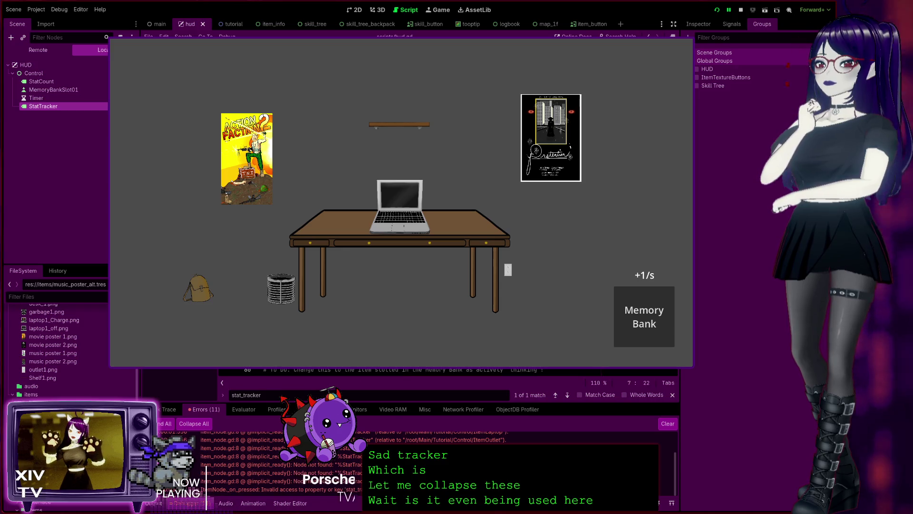
scroll(409, 371, "up", 4)
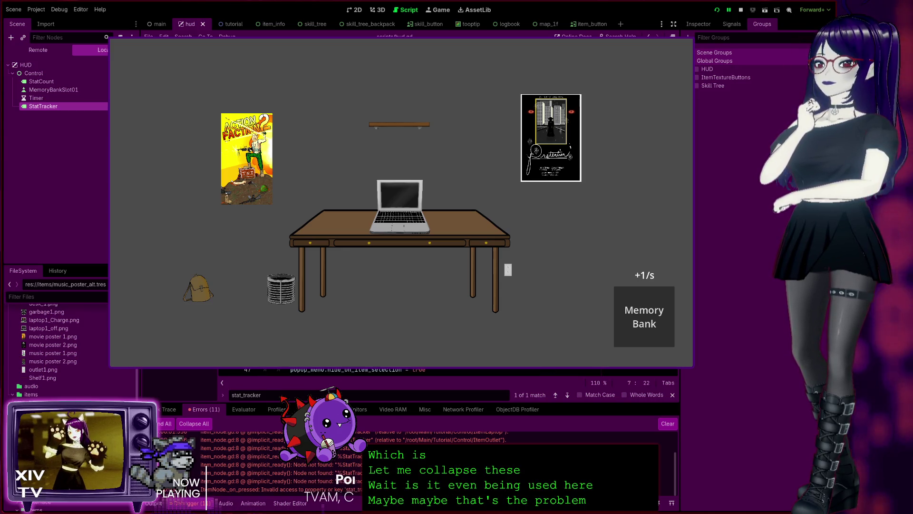
scroll(409, 371, "up", 4)
scroll(409, 370, "up", 1)
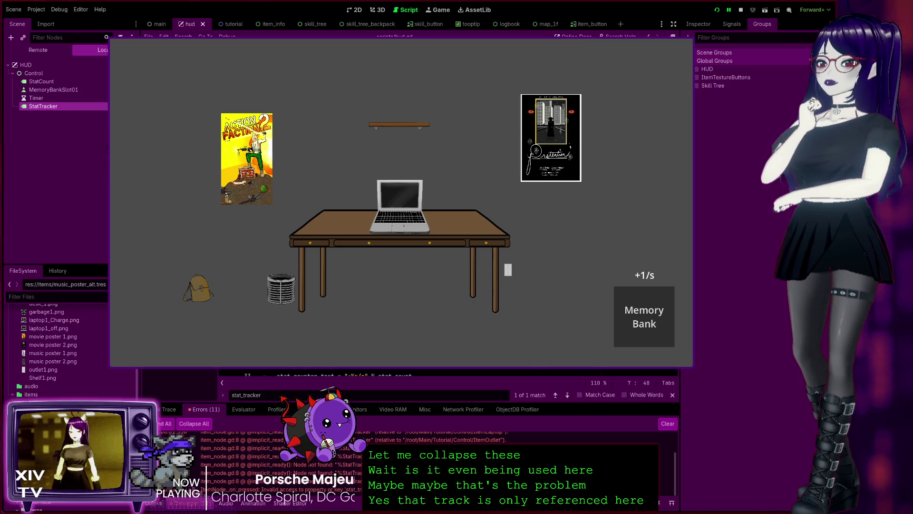
double_click(223, 448)
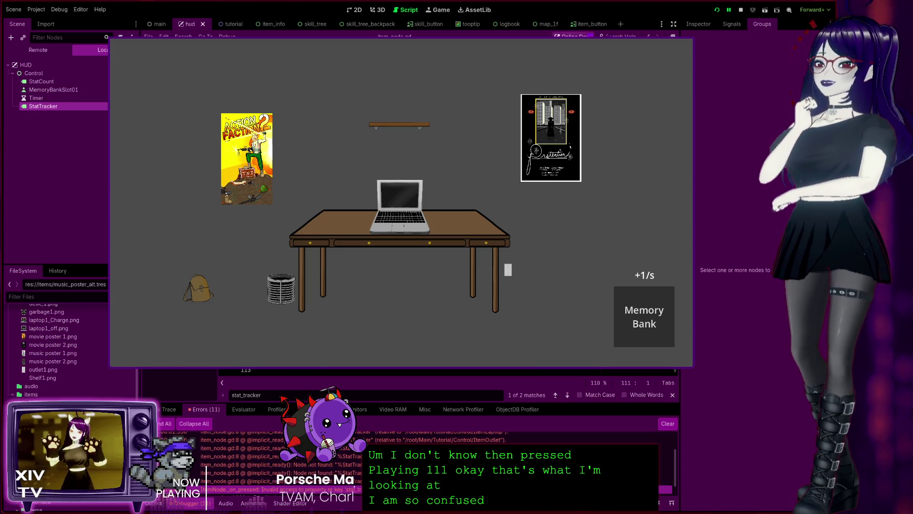
Stop the game, check hud.gd's StatTracker declaration, clear the debugger errors and relaunch.
left_click(741, 9)
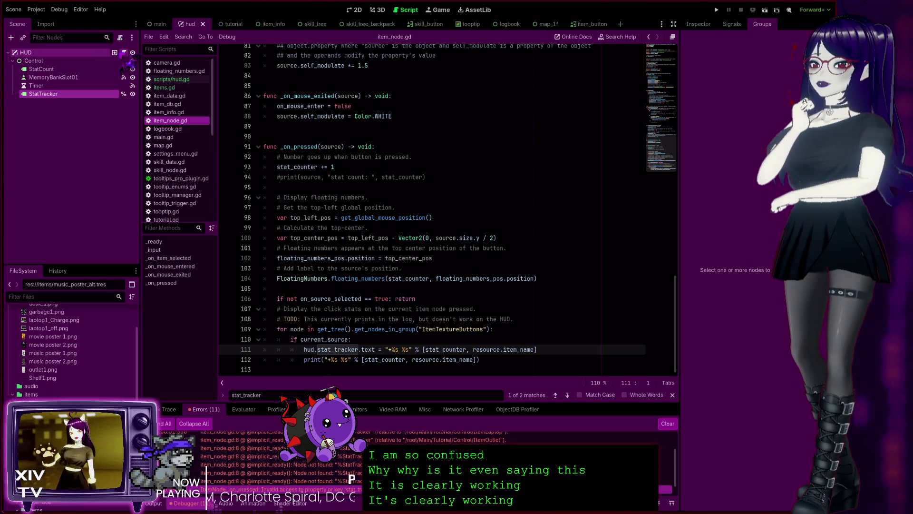
left_click(123, 53)
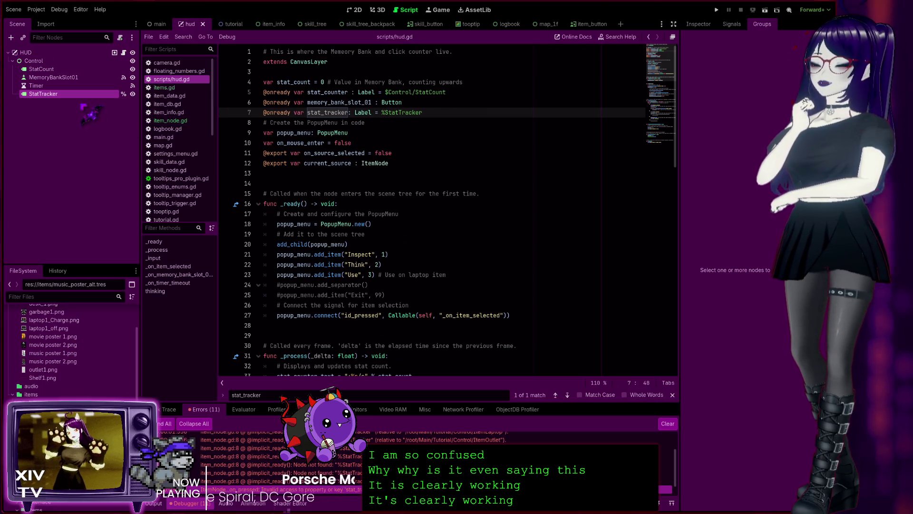
left_click(667, 424)
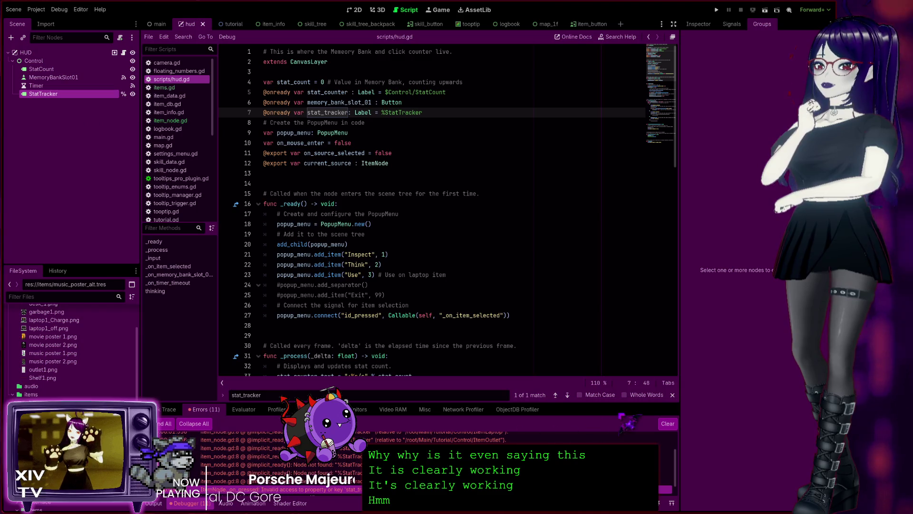
left_click(716, 9)
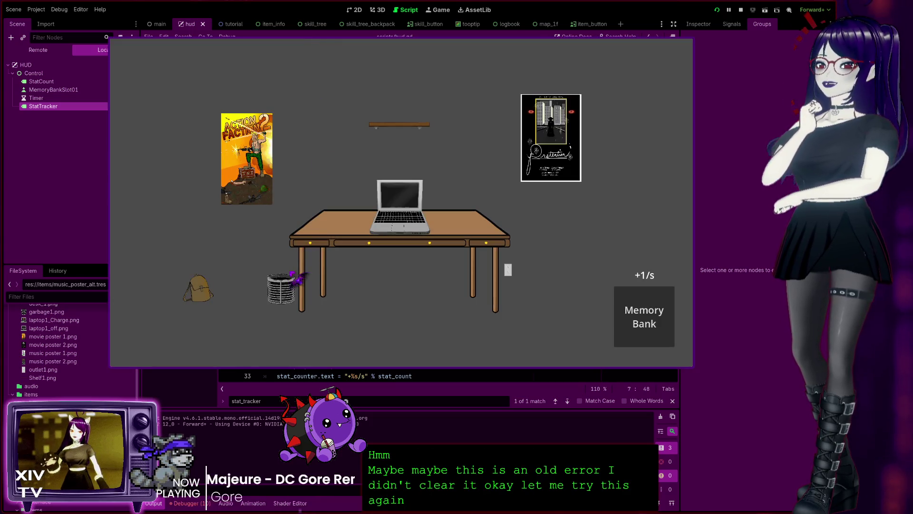
Collect the trash can three times, the backpack, the laptop twice and the desk in-game.
left_click(282, 289)
left_click(283, 290)
left_click(283, 291)
left_click(199, 289)
left_click(199, 289)
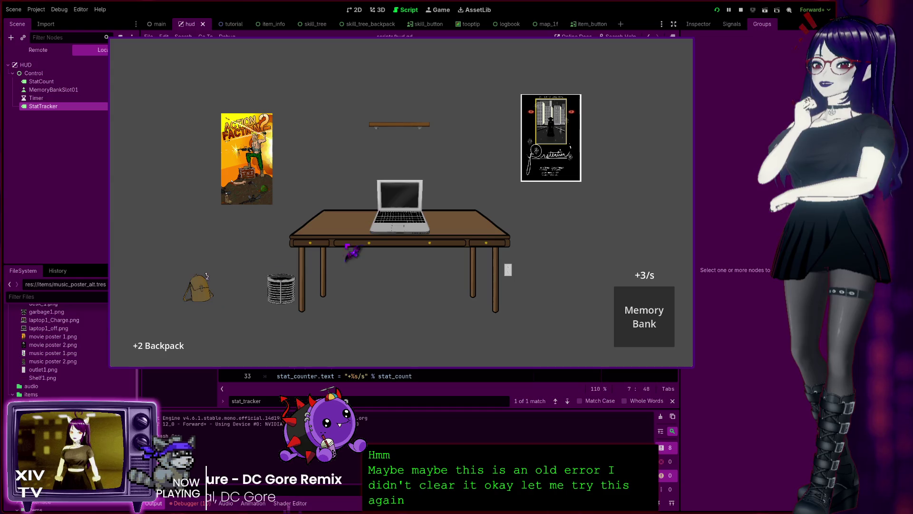
left_click(399, 205)
left_click(399, 206)
left_click(349, 244)
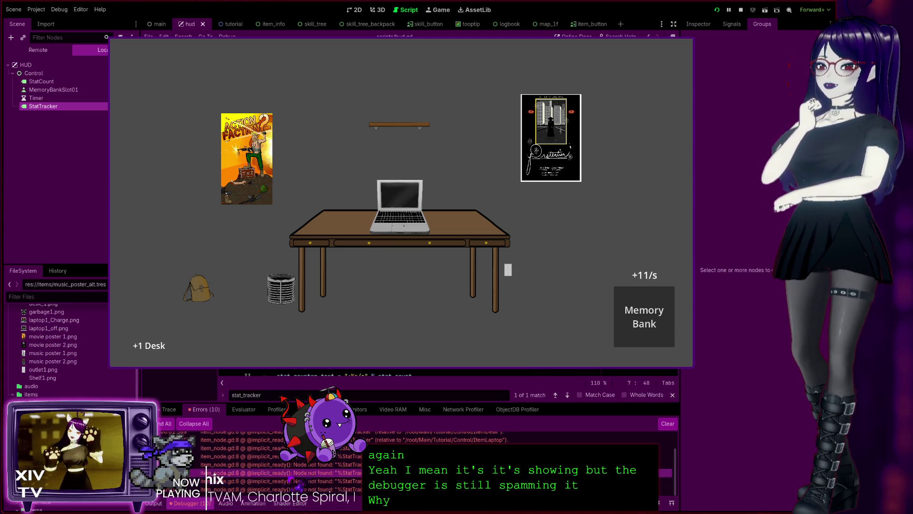
Stop the game with F8 and jump to item_node.gd line 8 from the first error.
key("F8")
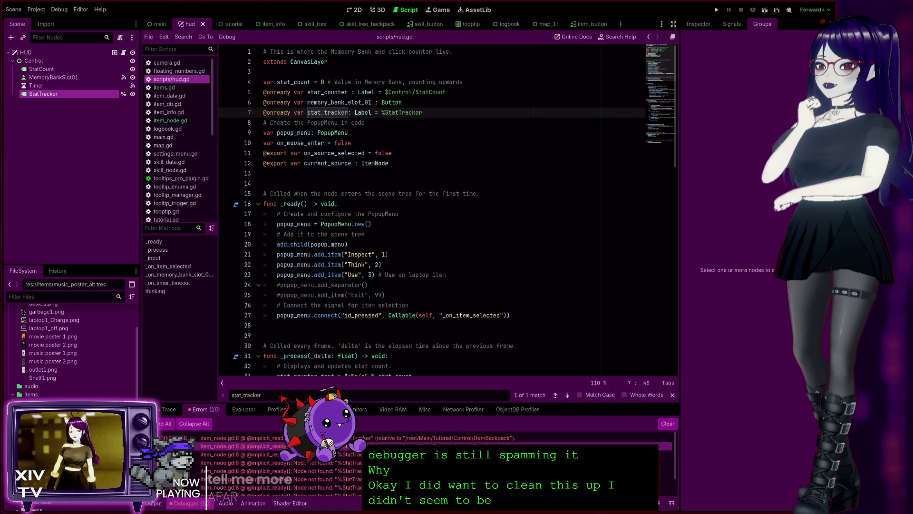
left_click(238, 438)
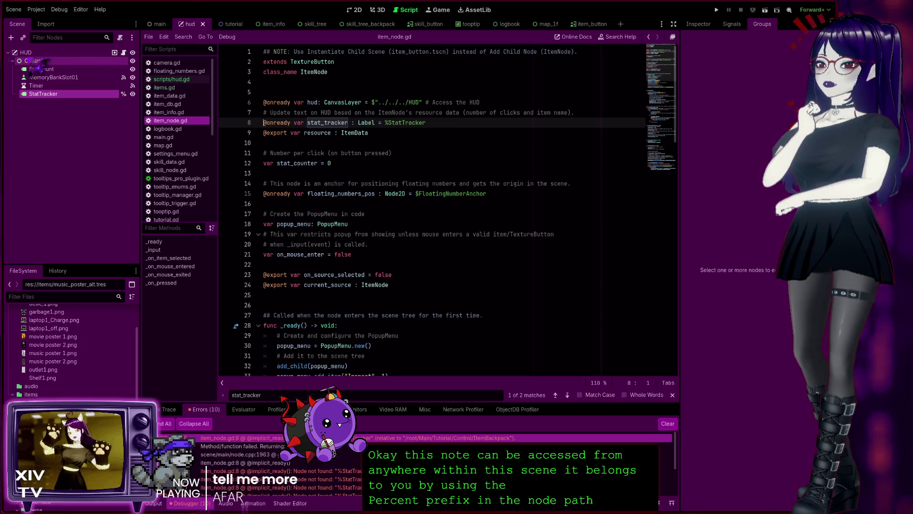
Show the HUD node's group membership and review item_node.gd down to line 87.
left_click(95, 52)
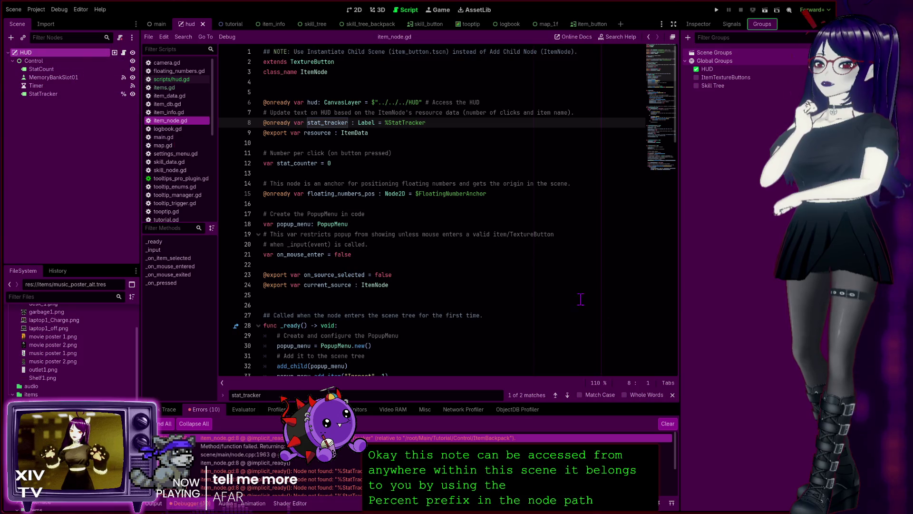
scroll(478, 302, "down", 12)
scroll(478, 302, "down", 10)
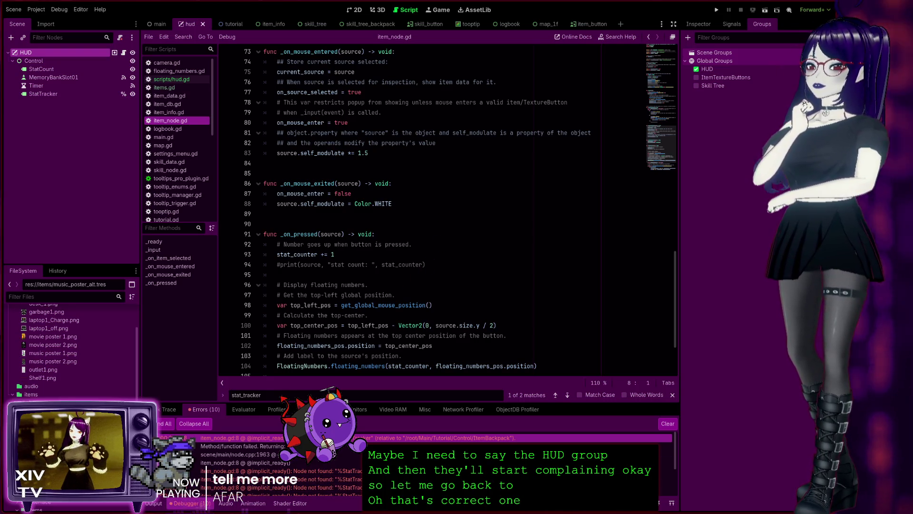
left_click(454, 189)
scroll(454, 189, "up", 12)
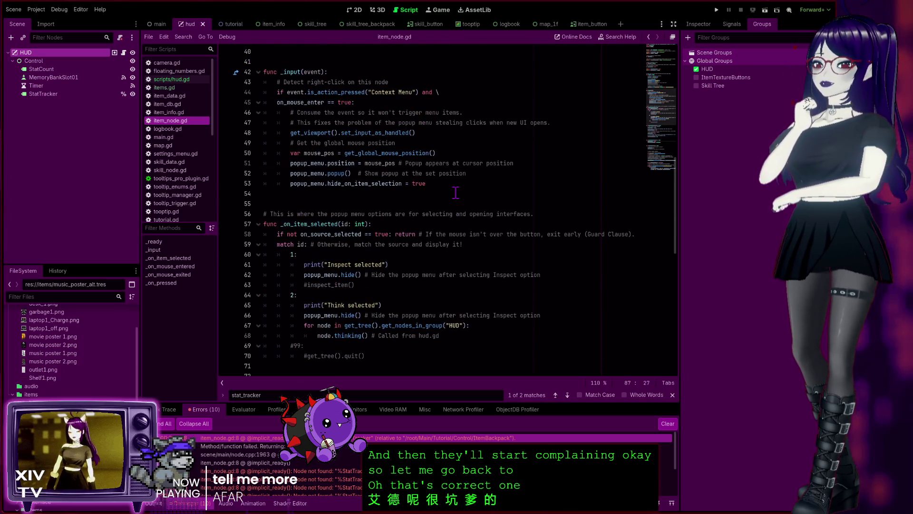
scroll(455, 193, "up", 6)
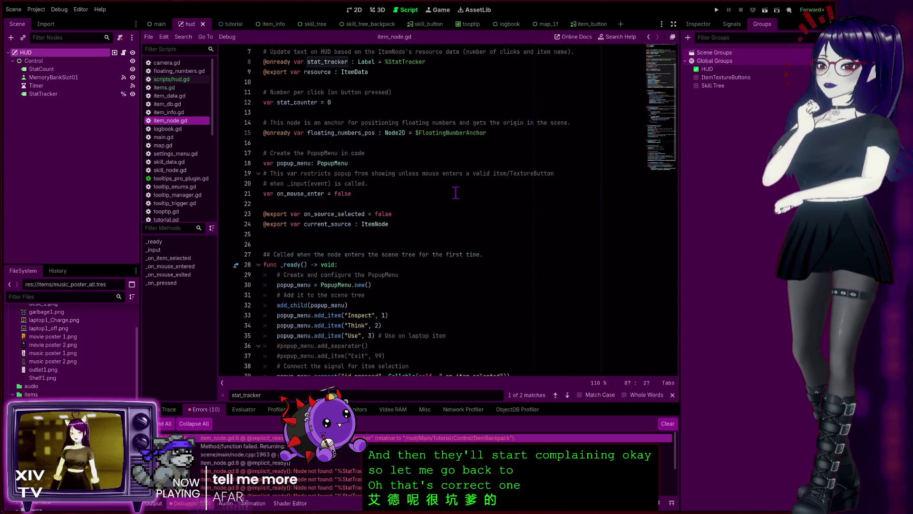